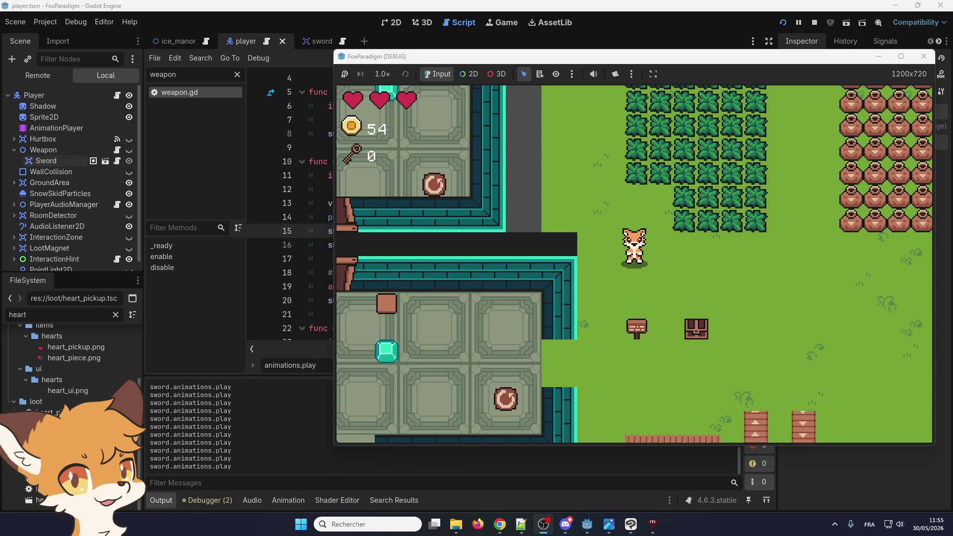
{"action": "key", "text": "super+d"}
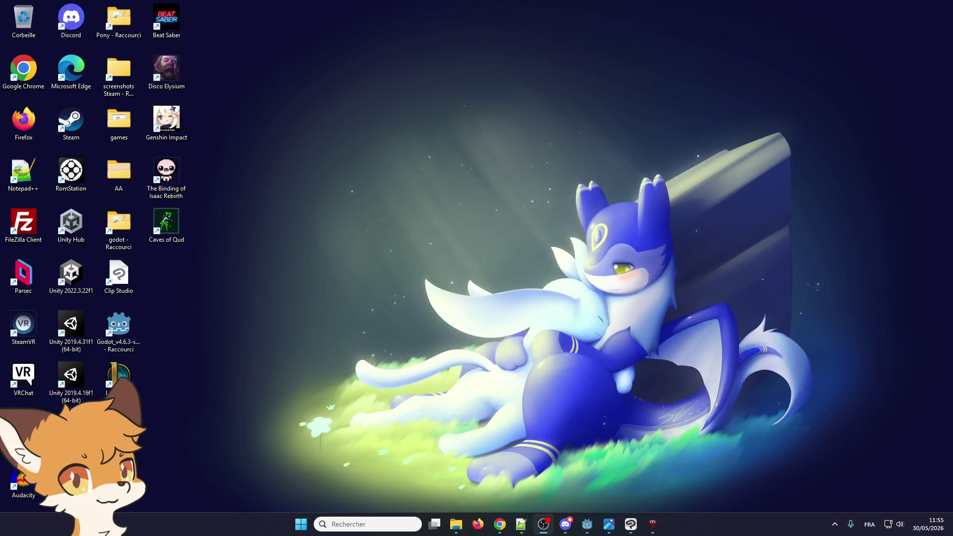
{"action": "key", "text": "super+d"}
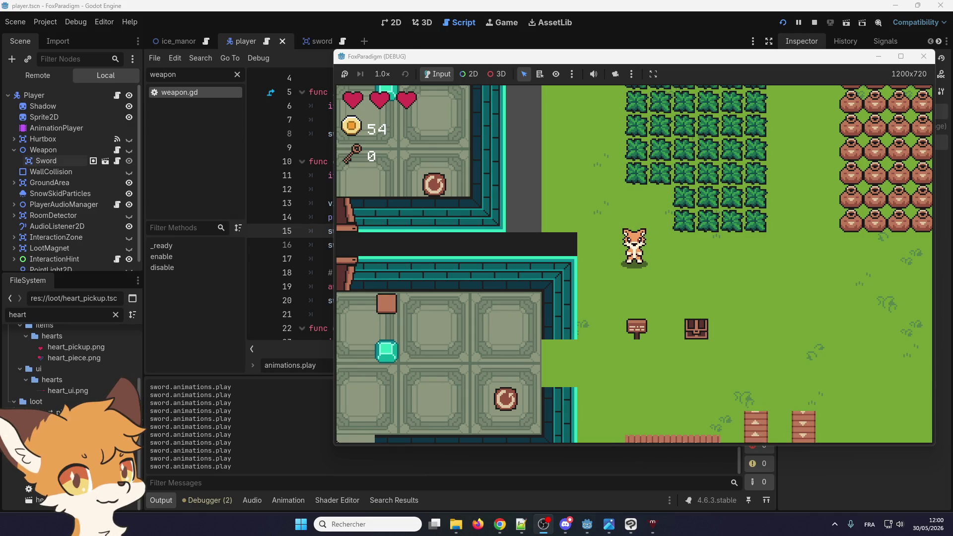
Walk the fox up-right, slashing away the top rows of bushes for coins
{"action": "key", "text": "Up"}
{"action": "key", "text": "Right"}
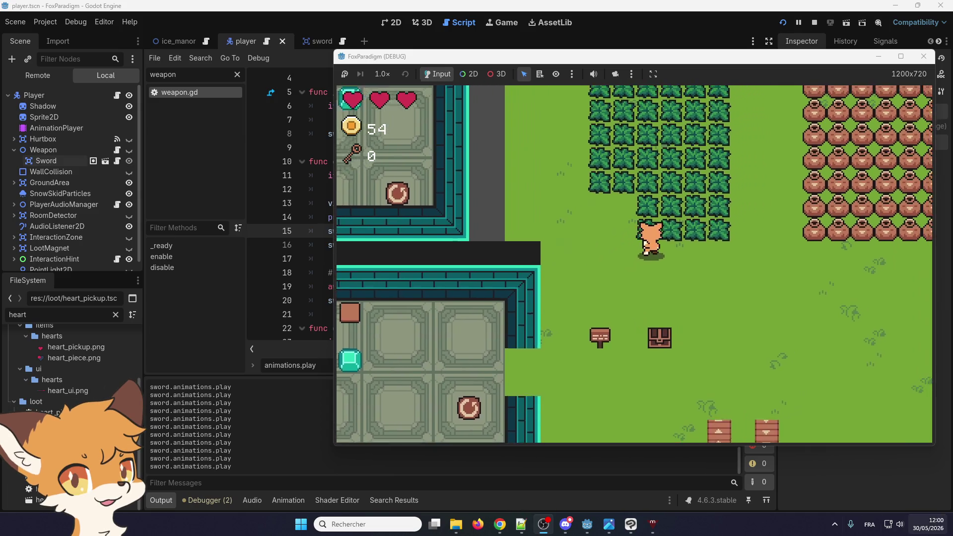
{"action": "key", "text": "space"}
{"action": "key", "text": "Up"}
{"action": "key", "text": "space"}
{"action": "key", "text": "space"}
{"action": "key", "text": "space"}
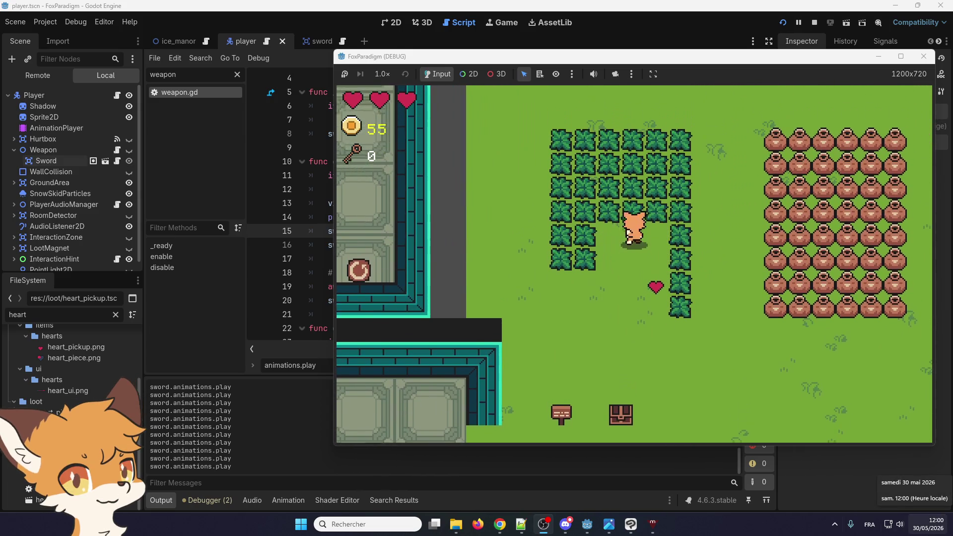
{"action": "key", "text": "space"}
{"action": "key", "text": "space"}
{"action": "key", "text": "space"}
{"action": "key", "text": "Up"}
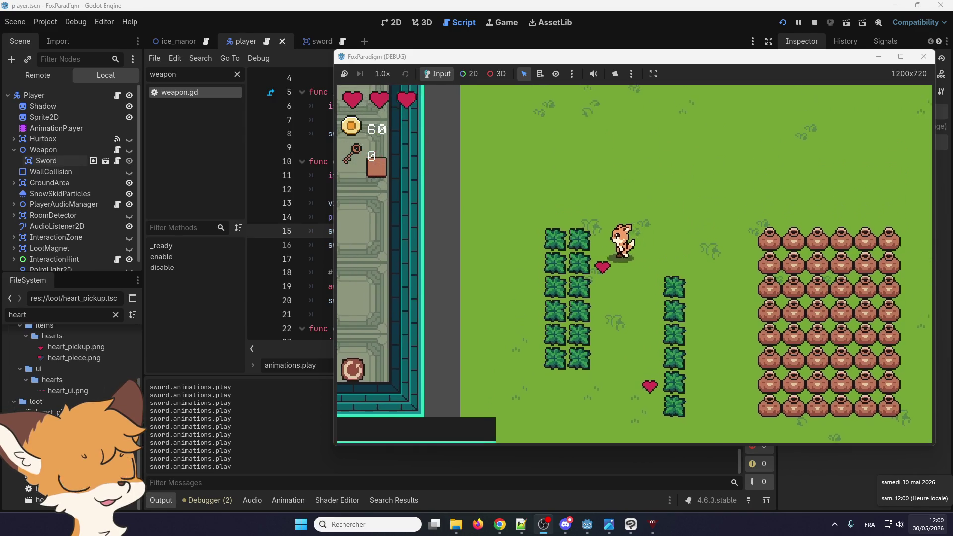
Move right into the pot field and smash the nearest block of pots
{"action": "key", "text": "Right"}
{"action": "key", "text": "Right"}
{"action": "key", "text": "Down"}
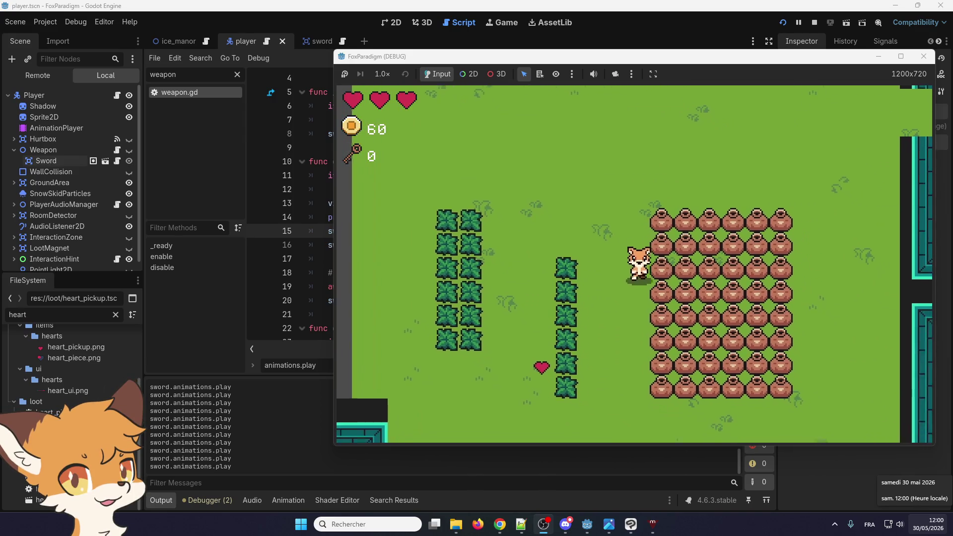
{"action": "key", "text": "space"}
{"action": "key", "text": "space"}
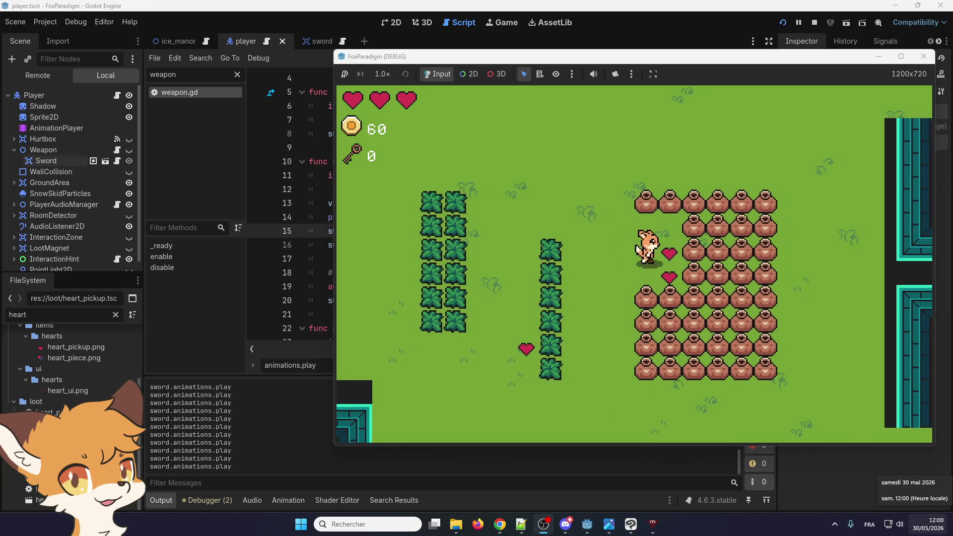
{"action": "key", "text": "Right"}
{"action": "key", "text": "space"}
{"action": "key", "text": "space"}
{"action": "key", "text": "space"}
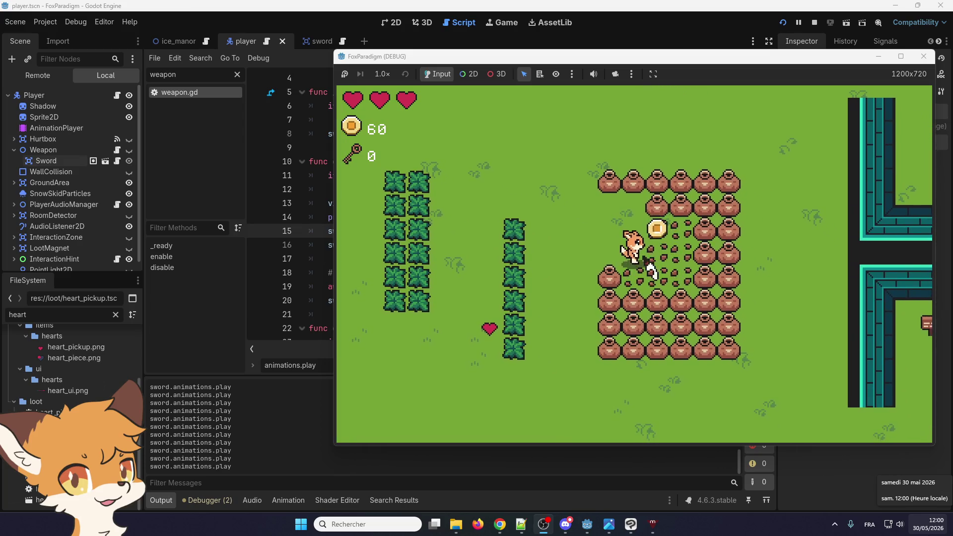
{"action": "key", "text": "Down"}
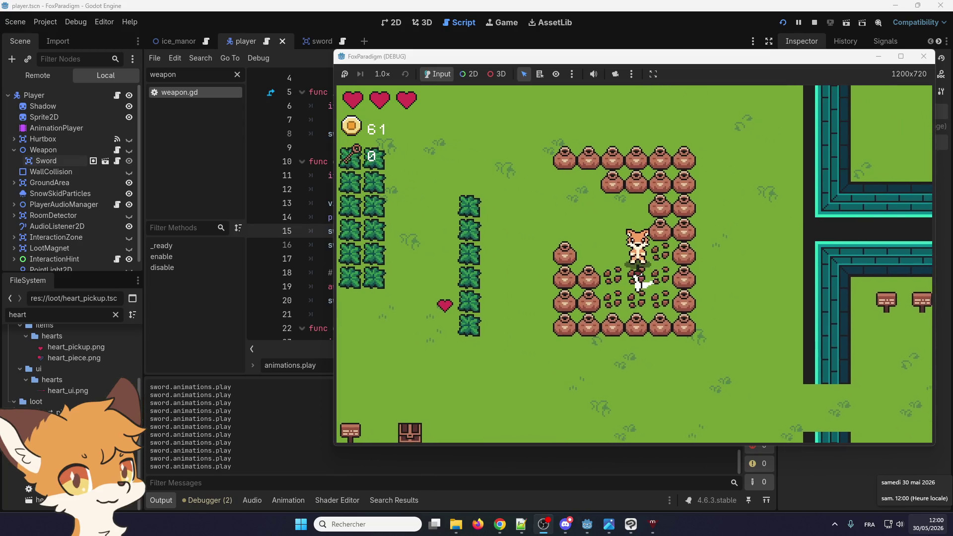
{"action": "key", "text": "Up"}
{"action": "key", "text": "space"}
{"action": "key", "text": "space"}
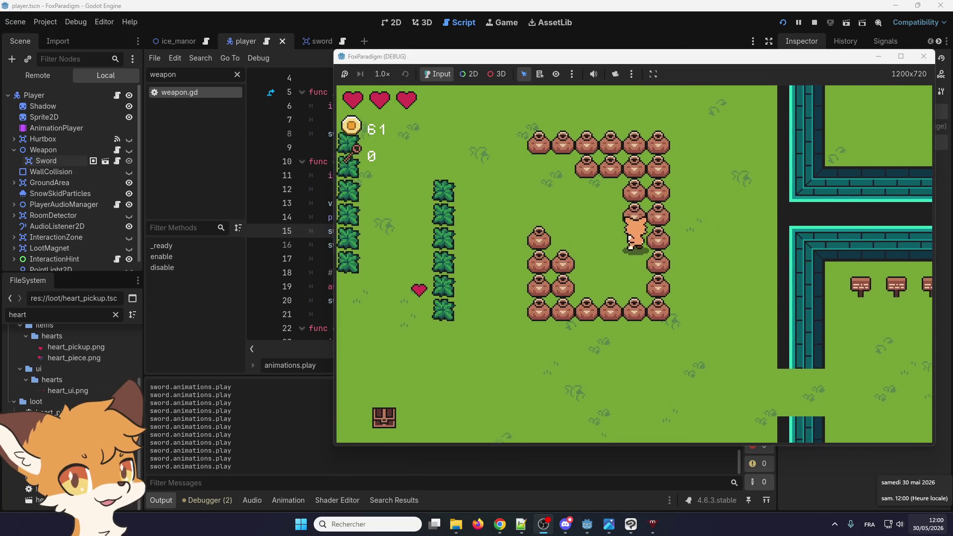
Smash more pots up and to the left, then collect the dropped coin
{"action": "key", "text": "Right"}
{"action": "key", "text": "Up"}
{"action": "key", "text": "space"}
{"action": "key", "text": "Left"}
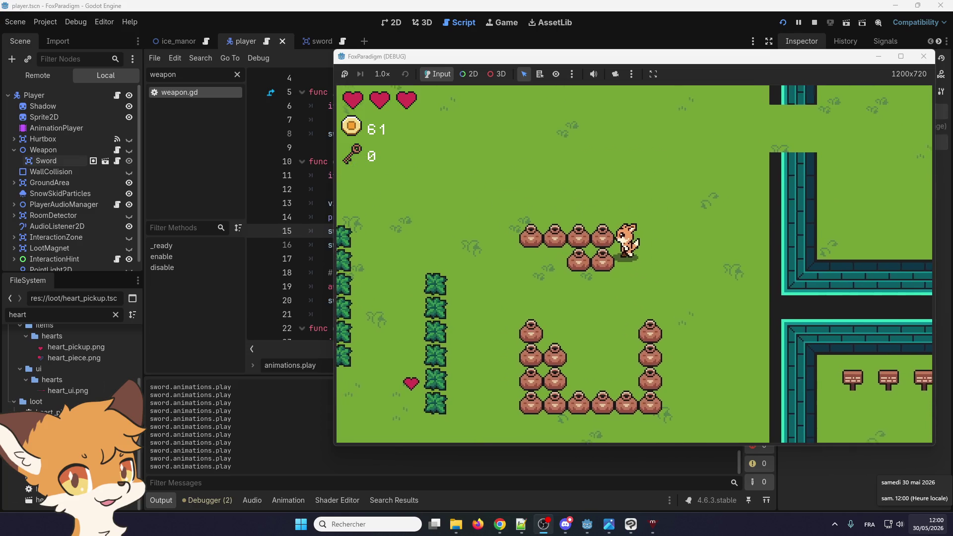
{"action": "key", "text": "Down"}
{"action": "key", "text": "Left"}
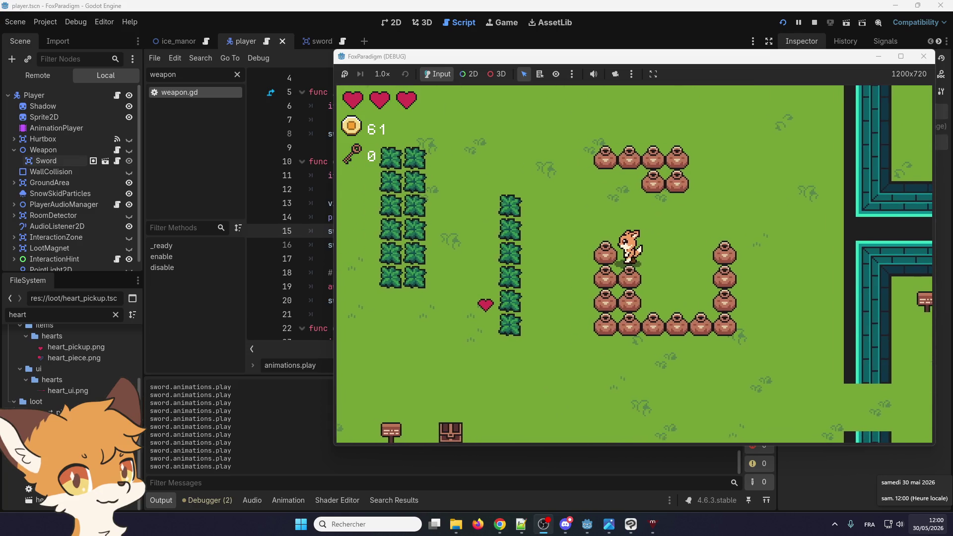
{"action": "key", "text": "Up"}
{"action": "key", "text": "space"}
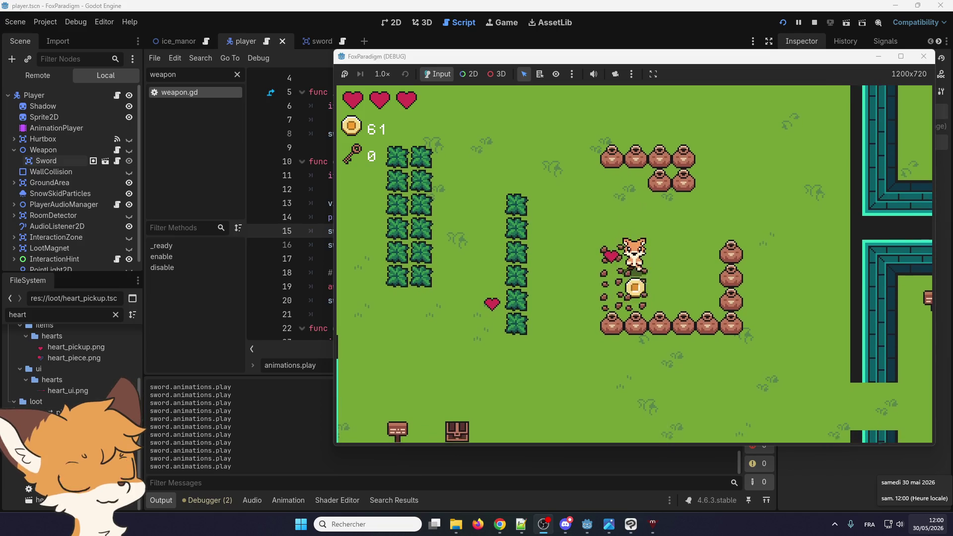
{"action": "key", "text": "Down"}
Walk the fox up-left, then right past the bush column
{"action": "key", "text": "Left"}
{"action": "key", "text": "Up"}
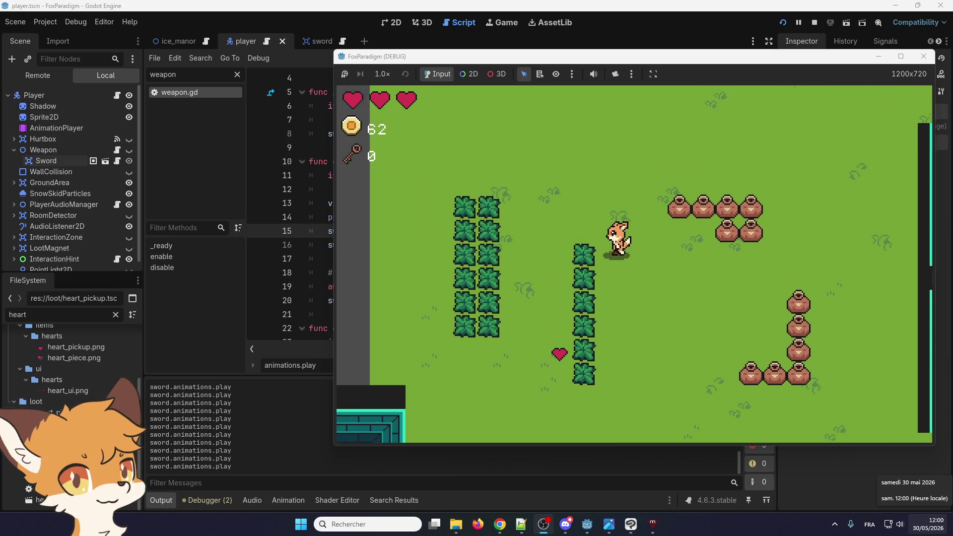
{"action": "key", "text": "Down"}
{"action": "key", "text": "Left"}
{"action": "key", "text": "Up"}
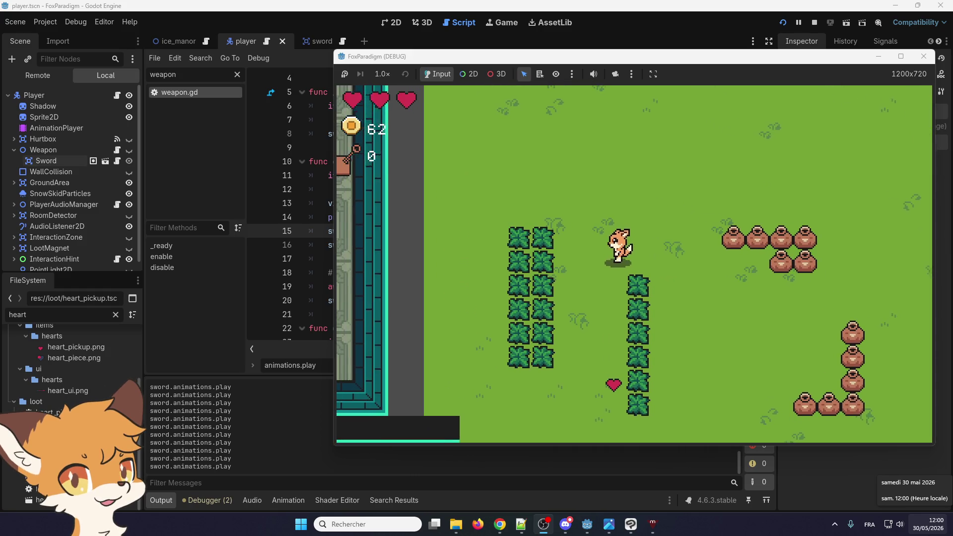
{"action": "key", "text": "Right"}
{"action": "key", "text": "Down"}
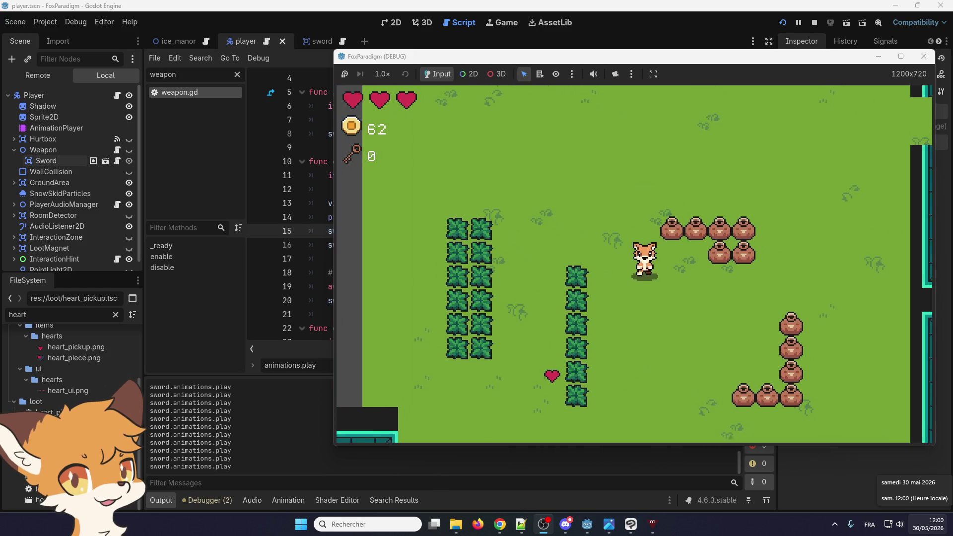
Circle around the bush column and swing the sword left to cut bushes
{"action": "key", "text": "Up"}
{"action": "key", "text": "Left"}
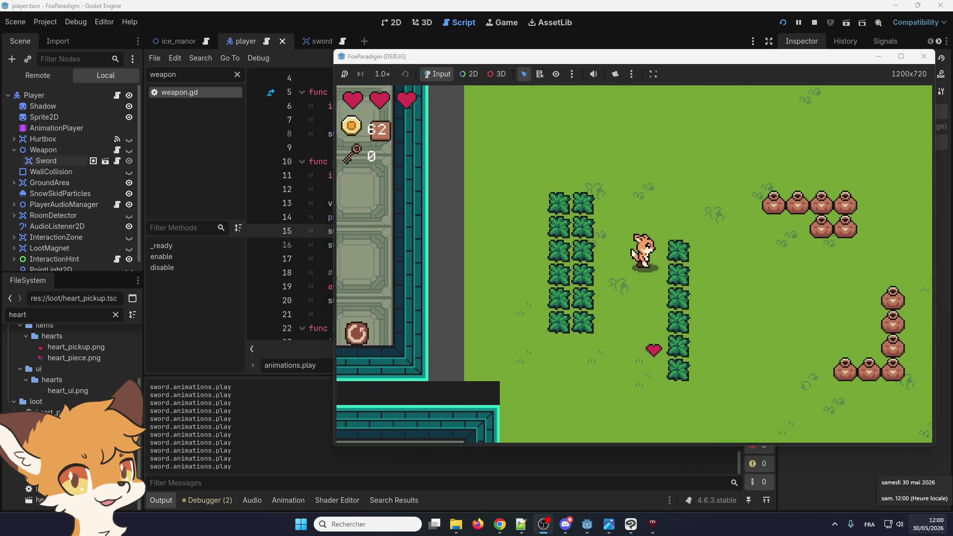
{"action": "key", "text": "Up"}
{"action": "key", "text": "Right"}
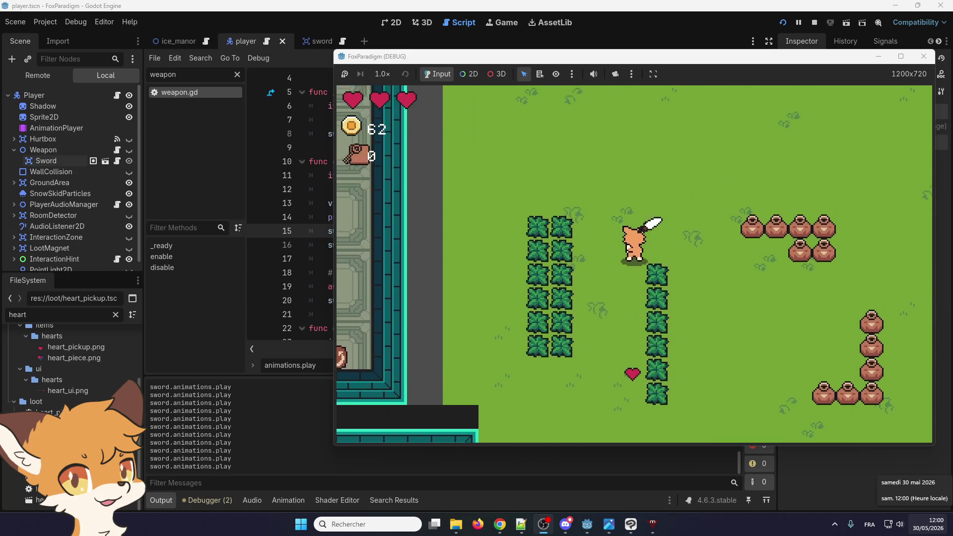
{"action": "key", "text": "Down"}
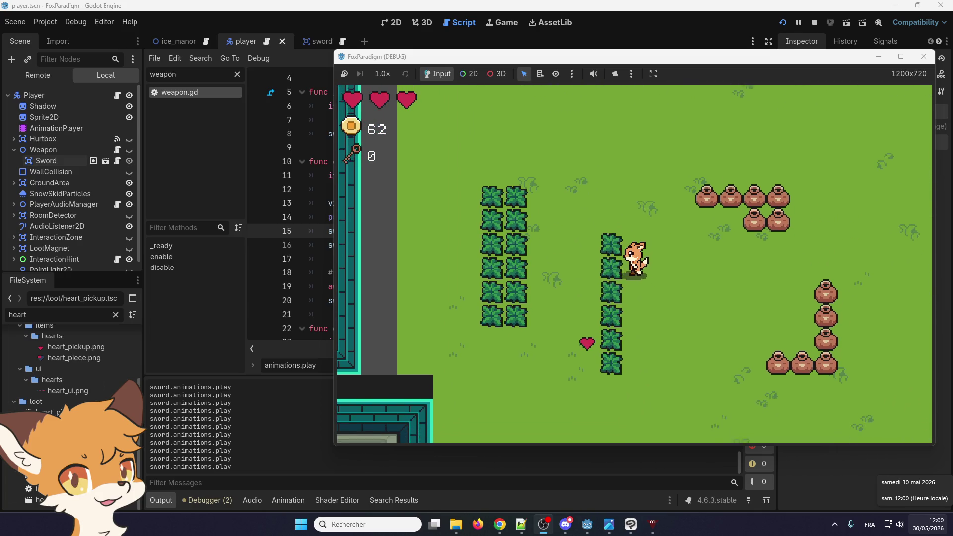
{"action": "key", "text": "Left"}
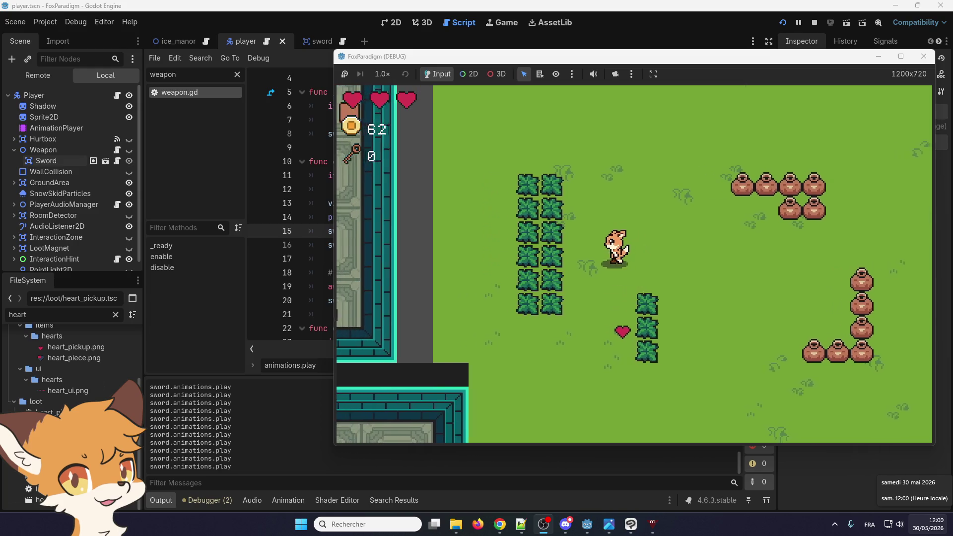
{"action": "key", "text": "space"}
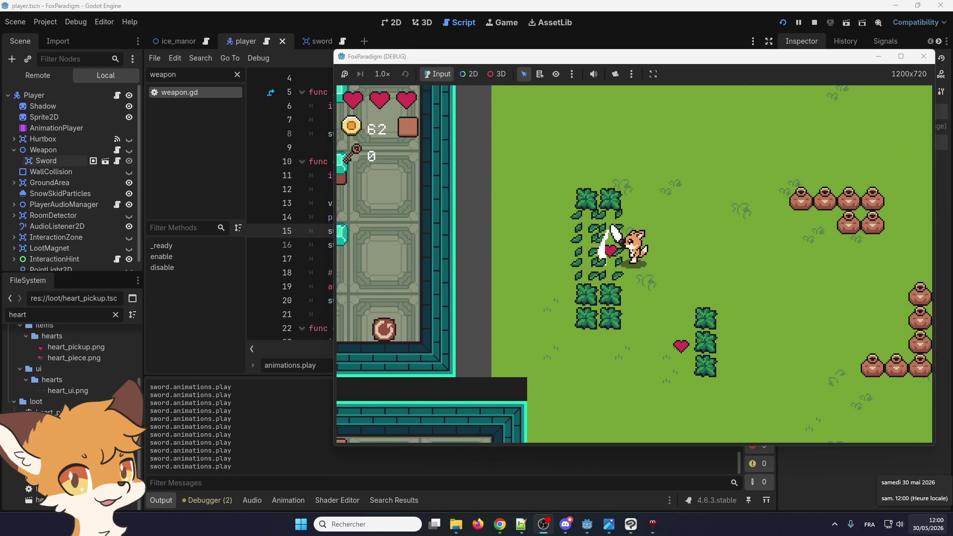
Walk the fox back and forth across the cleared grass
{"action": "key", "text": "Left"}
{"action": "key", "text": "Up"}
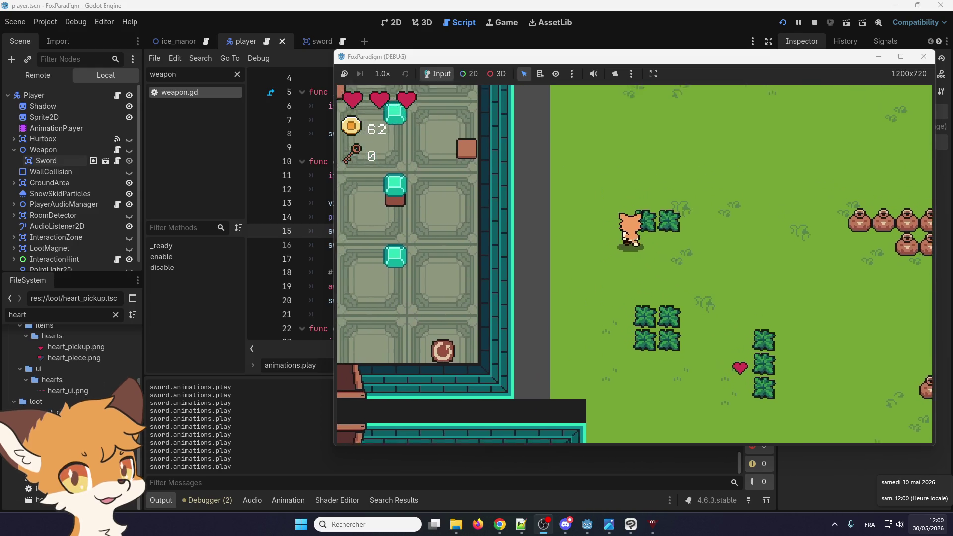
{"action": "key", "text": "Right"}
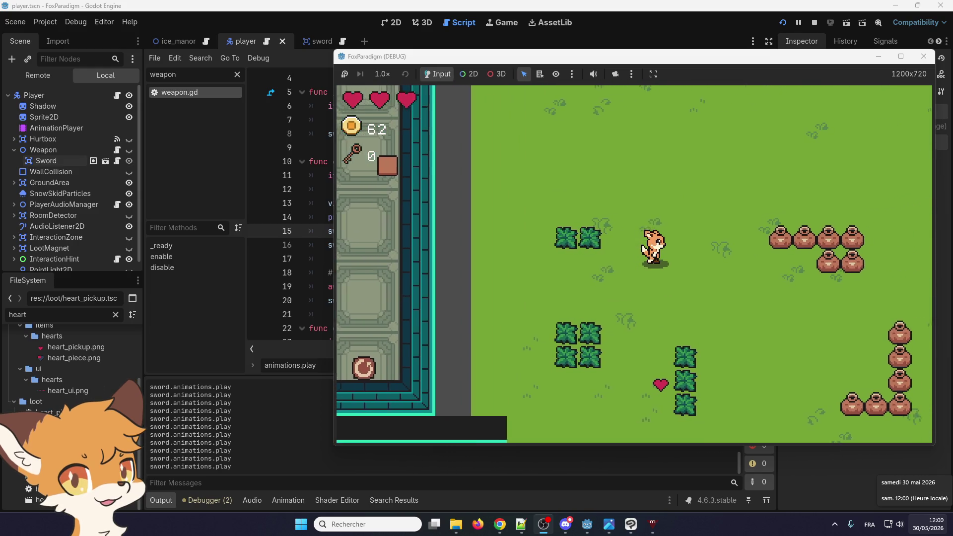
{"action": "key", "text": "Left"}
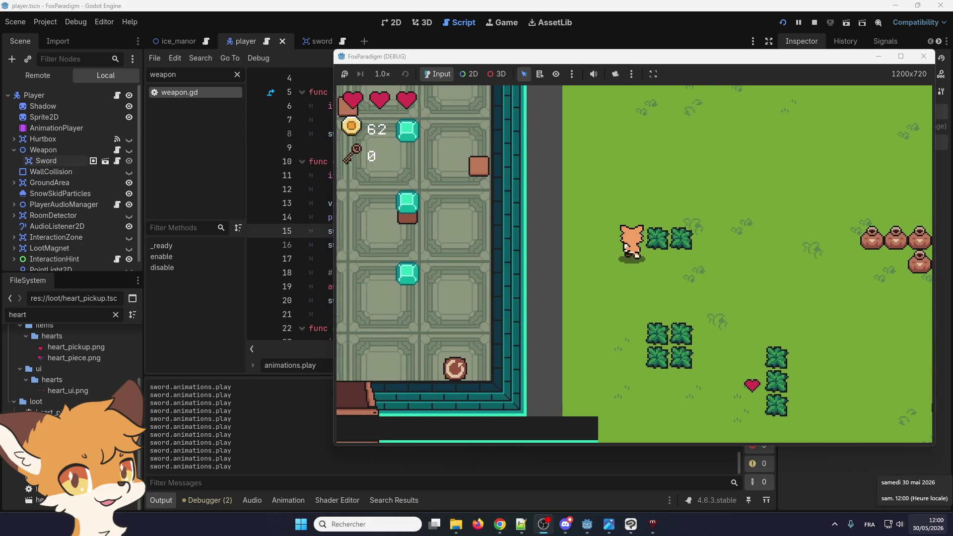
{"action": "key", "text": "Up"}
{"action": "key", "text": "Right"}
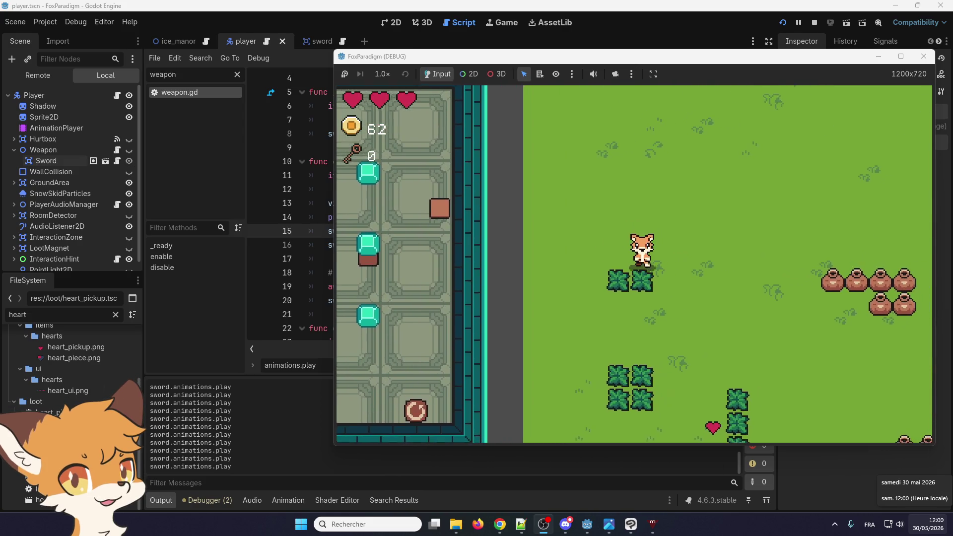
{"action": "key", "text": "Left"}
{"action": "key", "text": "Down"}
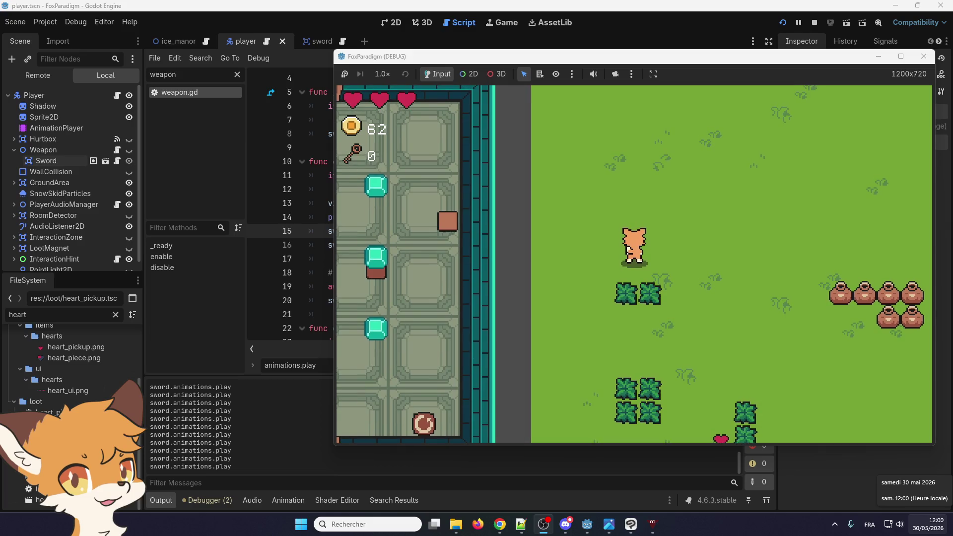
{"action": "key", "text": "Right"}
{"action": "key", "text": "Down"}
{"action": "key", "text": "Left"}
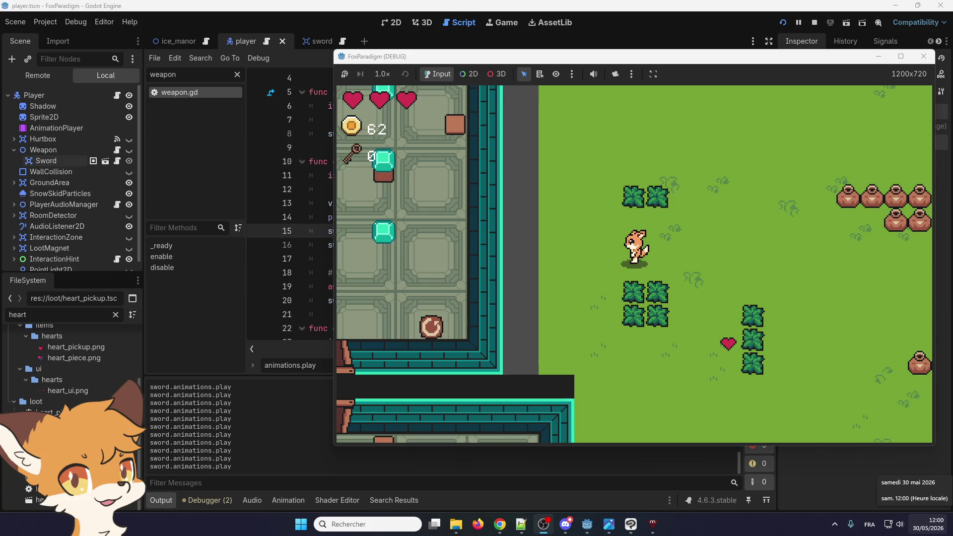
Swing the sword upward, then walk right to pick up a coin
{"action": "key", "text": "Right"}
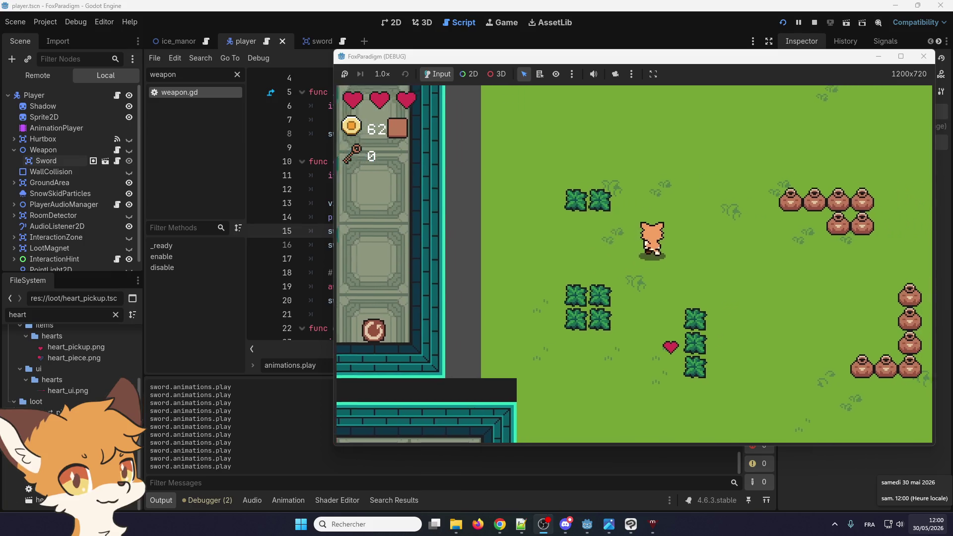
{"action": "key", "text": "Up"}
{"action": "key", "text": "space"}
{"action": "key", "text": "Down"}
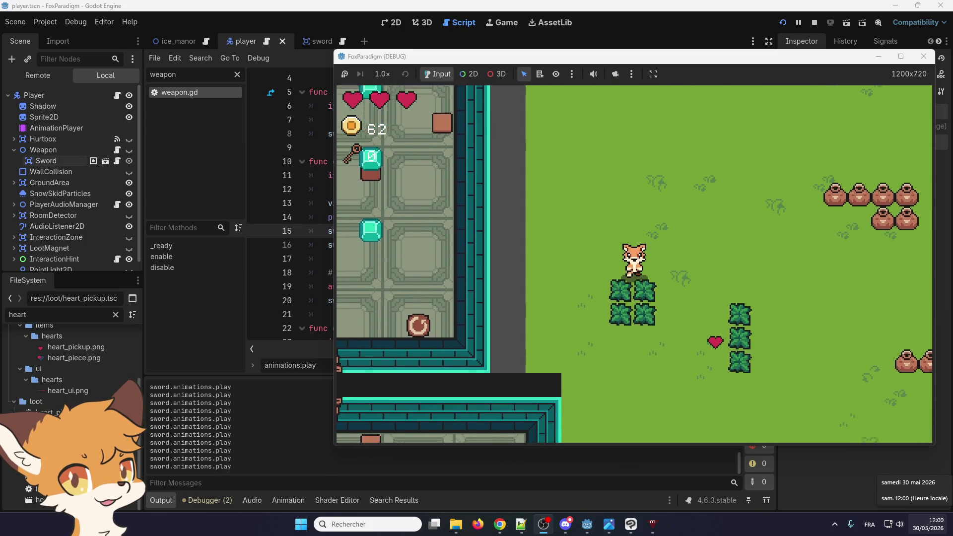
{"action": "key", "text": "Right"}
{"action": "key", "text": "Up"}
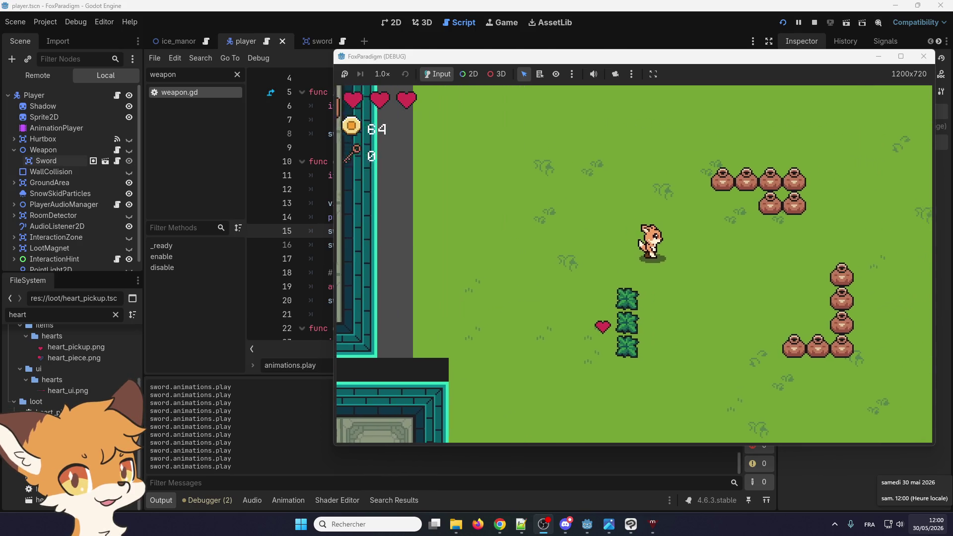
Shatter the pot cluster and collect the coins it drops
{"action": "key", "text": "Right"}
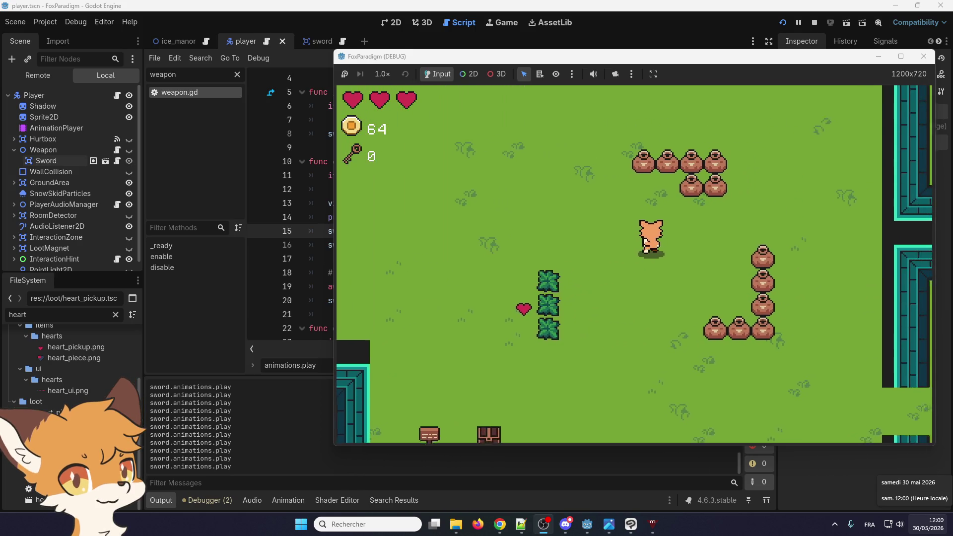
{"action": "key", "text": "Up"}
{"action": "key", "text": "space"}
{"action": "key", "text": "Up"}
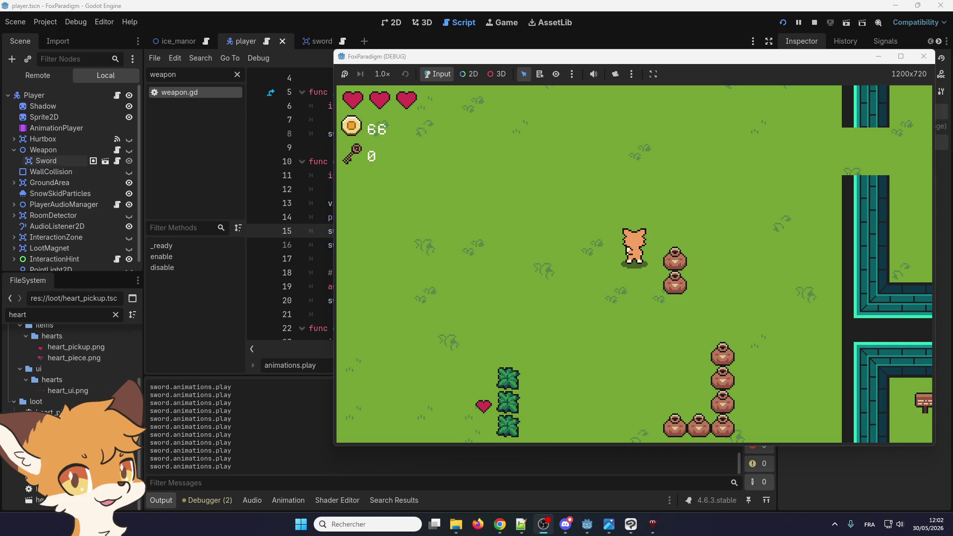
Walk down-left to the stone room entrance and back out up-right
{"action": "key", "text": "Down"}
{"action": "key", "text": "Left"}
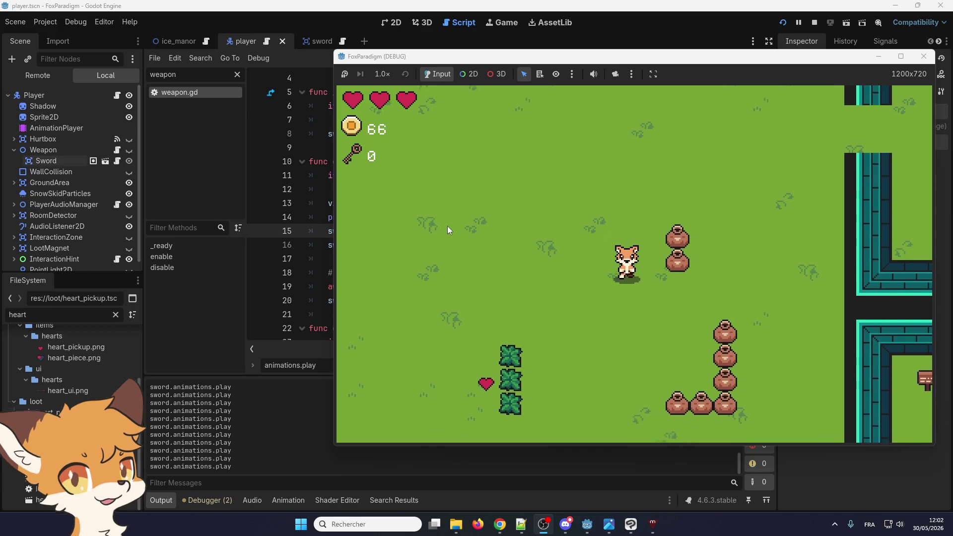
{"action": "key", "text": "Down"}
{"action": "key", "text": "Left"}
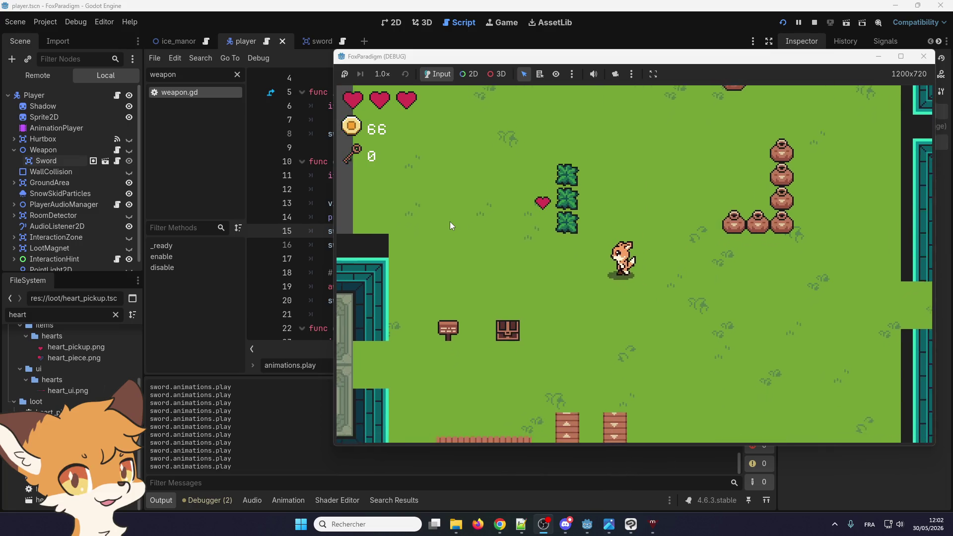
{"action": "key", "text": "Down"}
{"action": "key", "text": "Left"}
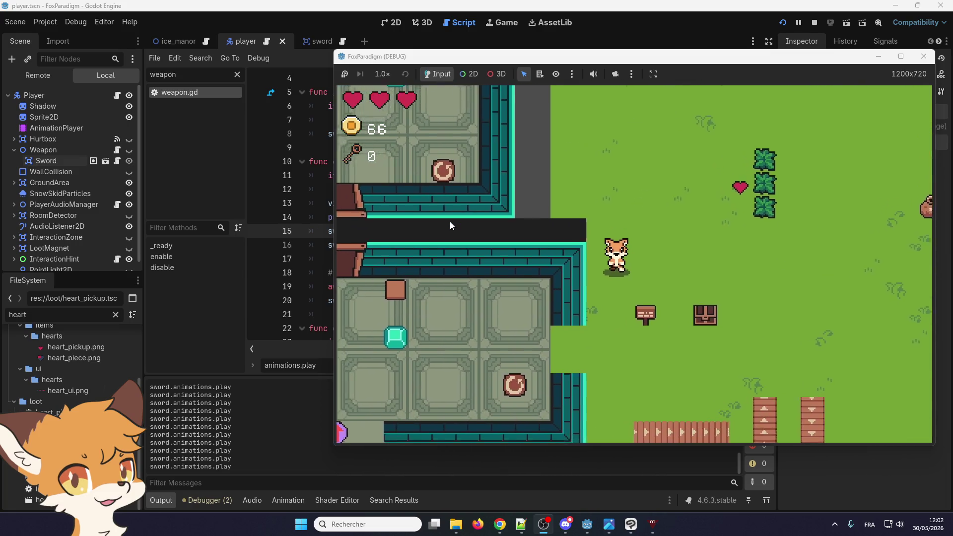
{"action": "key", "text": "Right"}
{"action": "key", "text": "Up"}
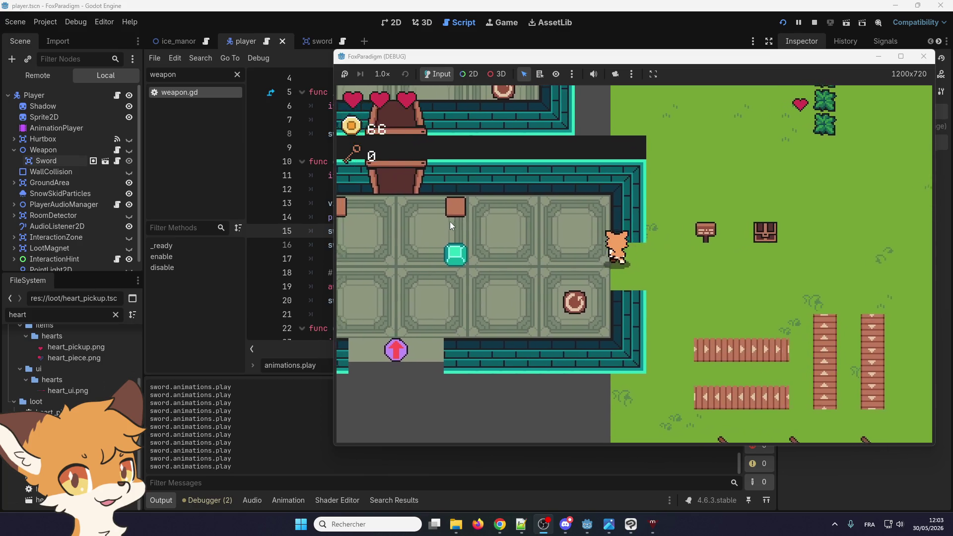
{"action": "key", "text": "Right"}
{"action": "key", "text": "Up"}
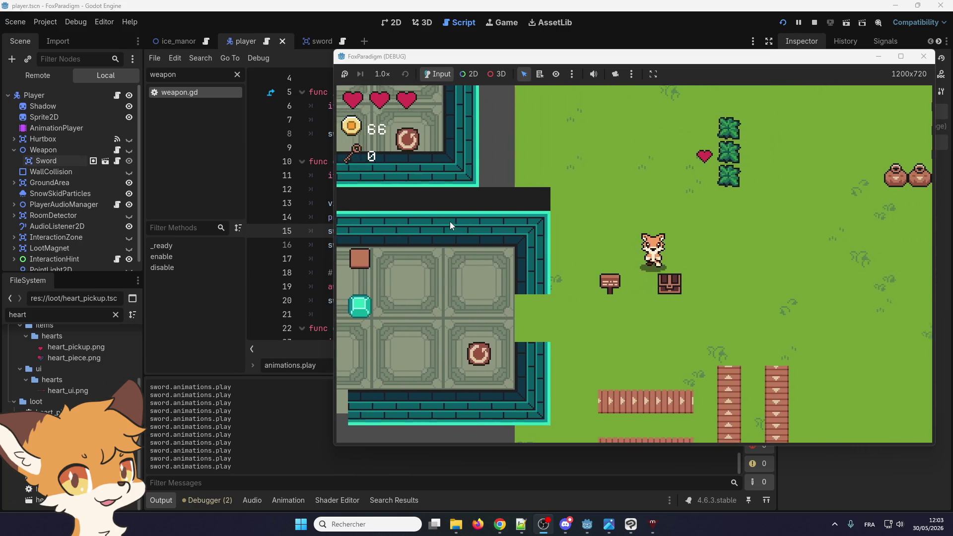
Walk past the sign toward the door and down through the doorway
{"action": "key", "text": "Left"}
{"action": "key", "text": "Down"}
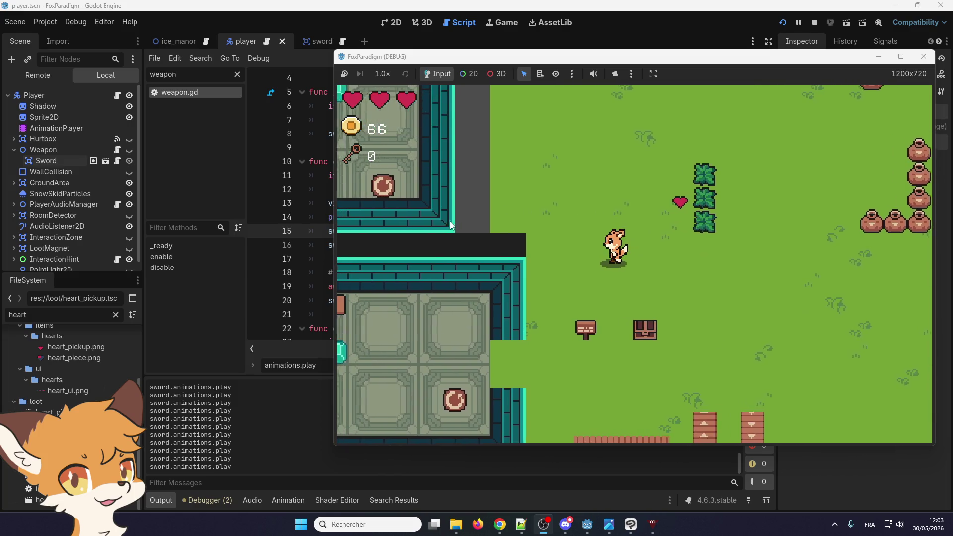
{"action": "key", "text": "Left"}
{"action": "key", "text": "Down"}
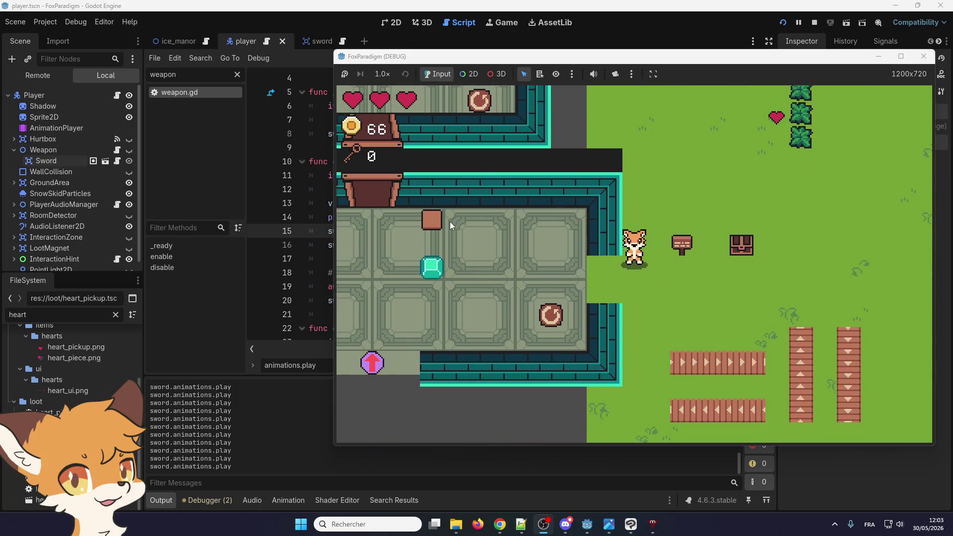
{"action": "key", "text": "Right"}
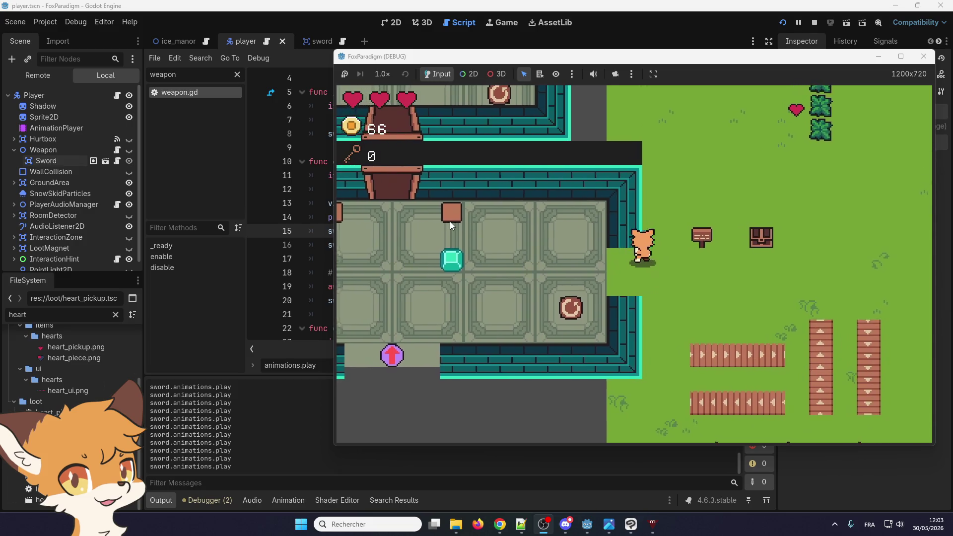
{"action": "key", "text": "Up"}
{"action": "key", "text": "Up"}
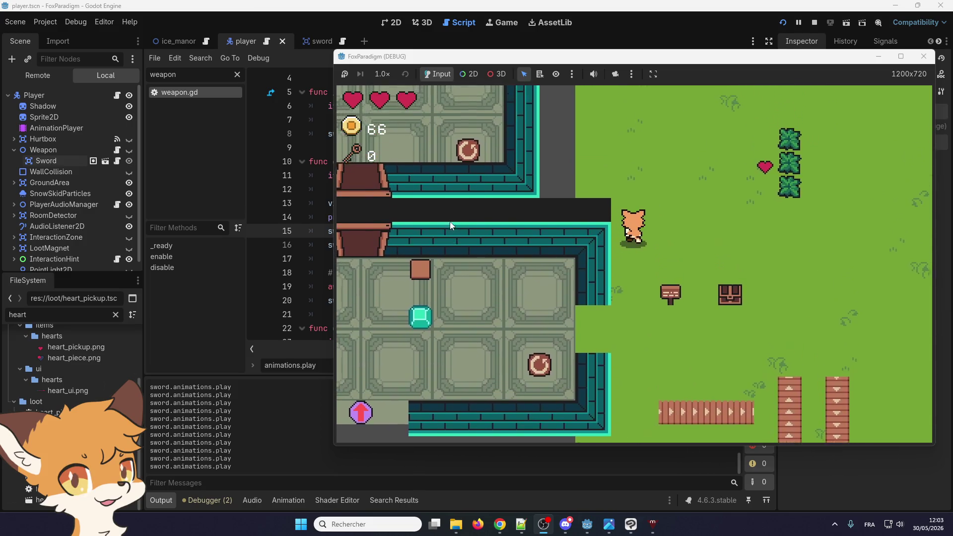
{"action": "key", "text": "Left"}
{"action": "key", "text": "Left"}
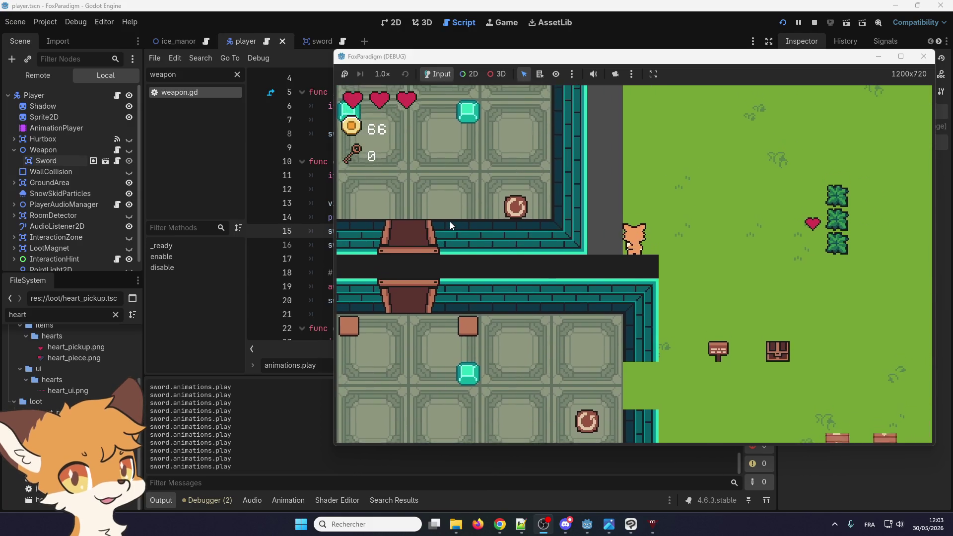
{"action": "key", "text": "Right"}
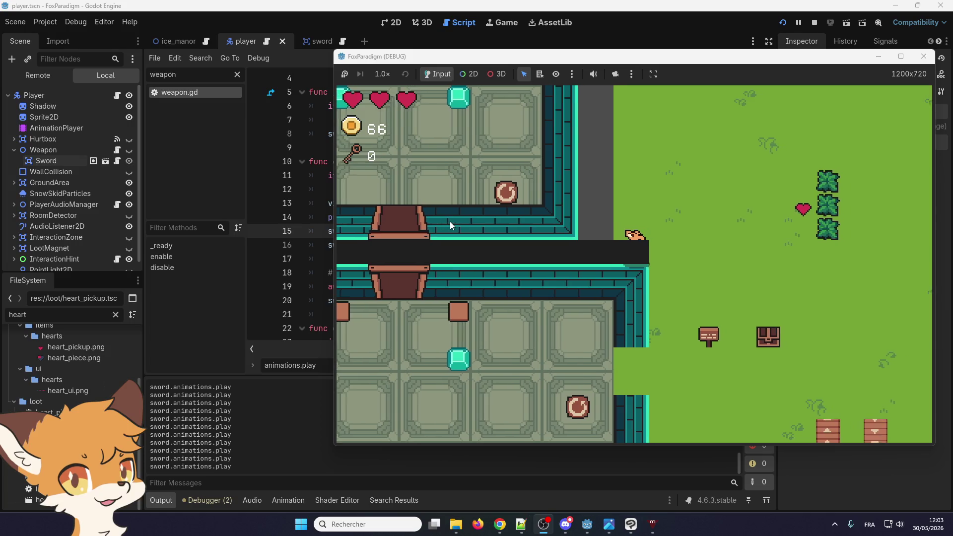
{"action": "key", "text": "Down"}
Pace the fox across the grass along the stone room wall
{"action": "key", "text": "Up"}
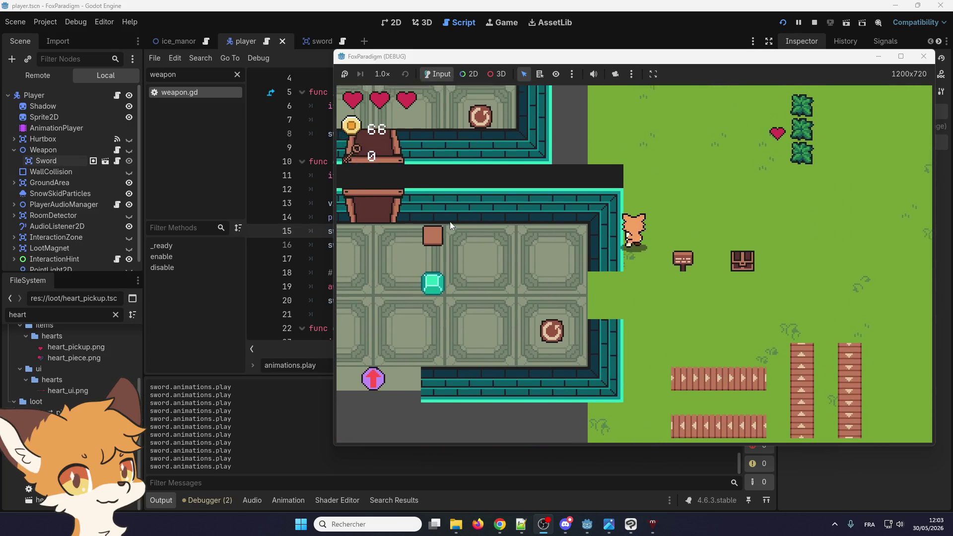
{"action": "key", "text": "Right"}
{"action": "key", "text": "Right"}
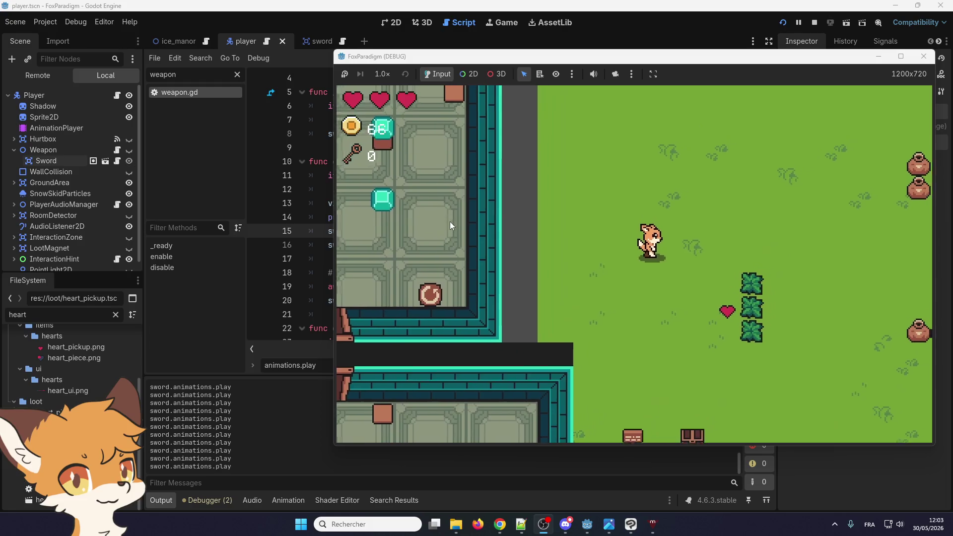
{"action": "key", "text": "Down"}
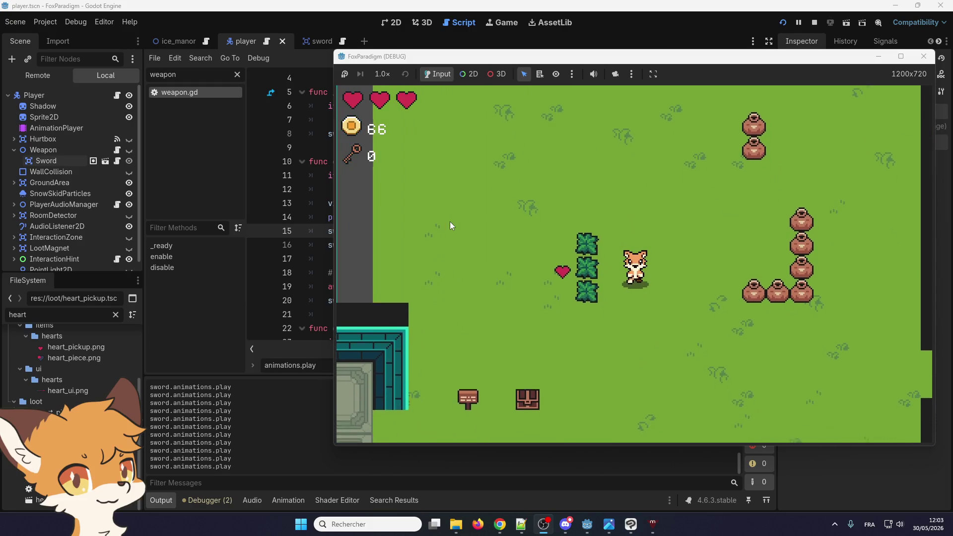
{"action": "key", "text": "Left"}
{"action": "key", "text": "Left"}
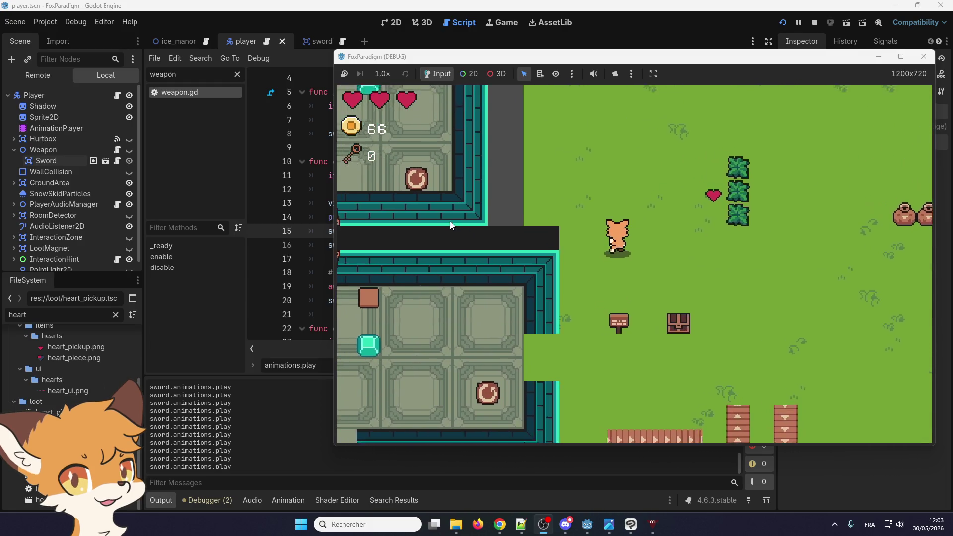
{"action": "key", "text": "Up"}
{"action": "key", "text": "Right"}
{"action": "key", "text": "Right"}
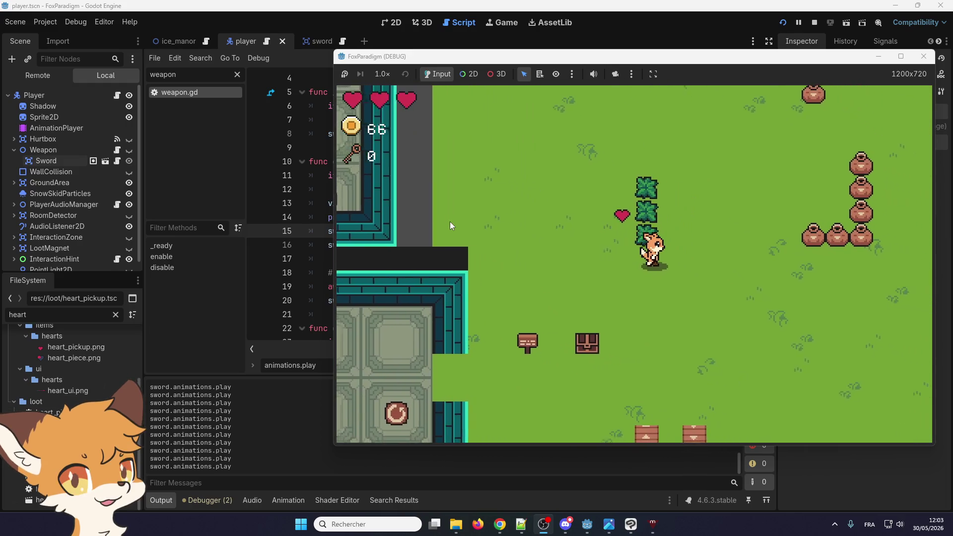
{"action": "key", "text": "Down"}
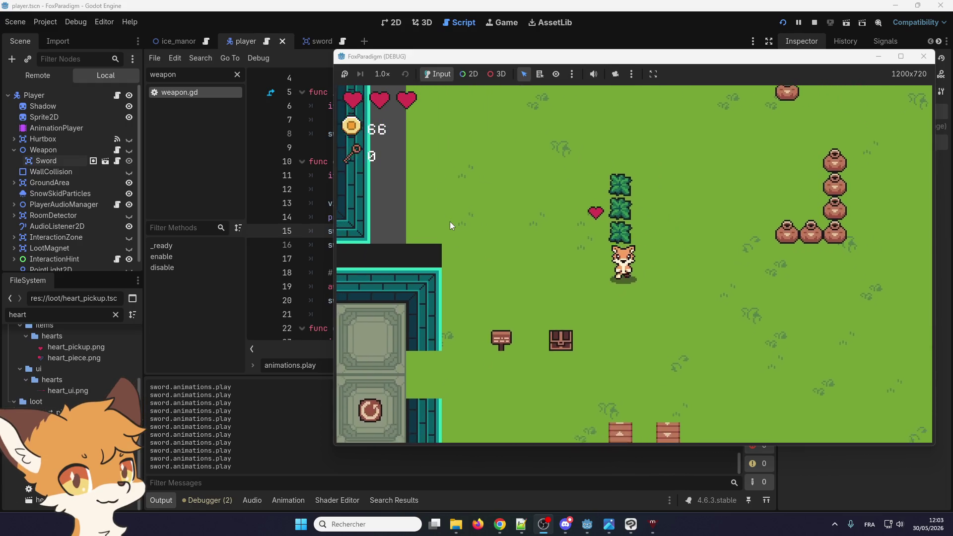
{"action": "key", "text": "Left"}
{"action": "key", "text": "Right"}
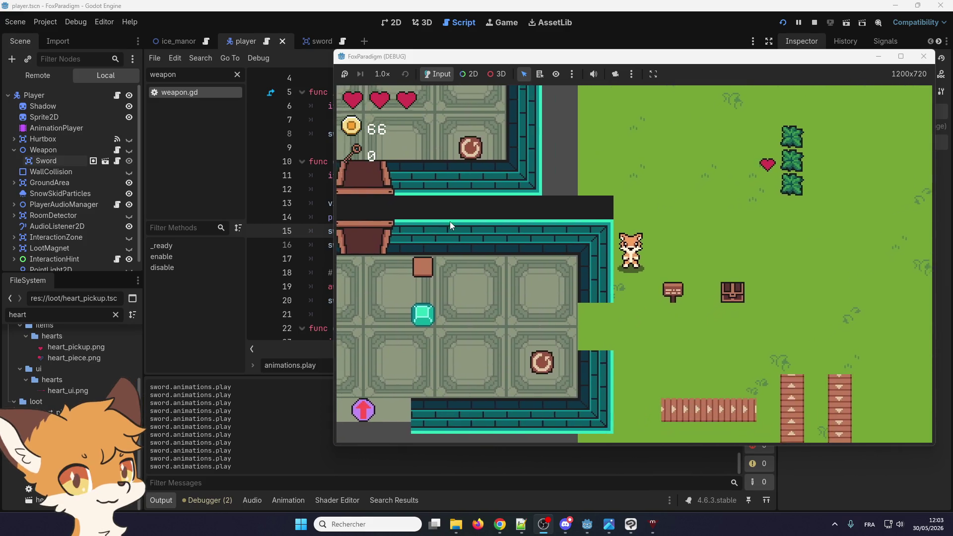
{"action": "key", "text": "Up"}
{"action": "key", "text": "Left"}
{"action": "key", "text": "Down"}
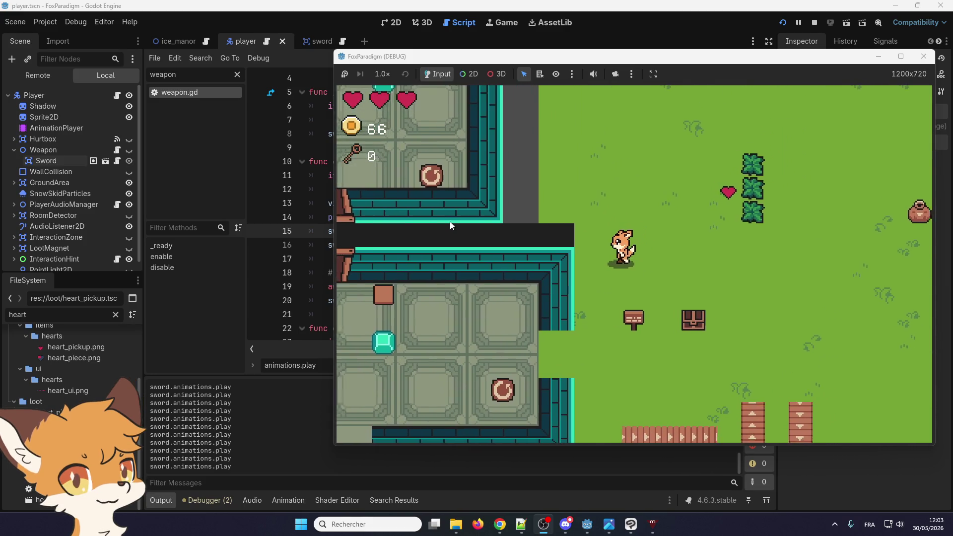
Walk the fox past the entrance and into the stone room
{"action": "key", "text": "Up"}
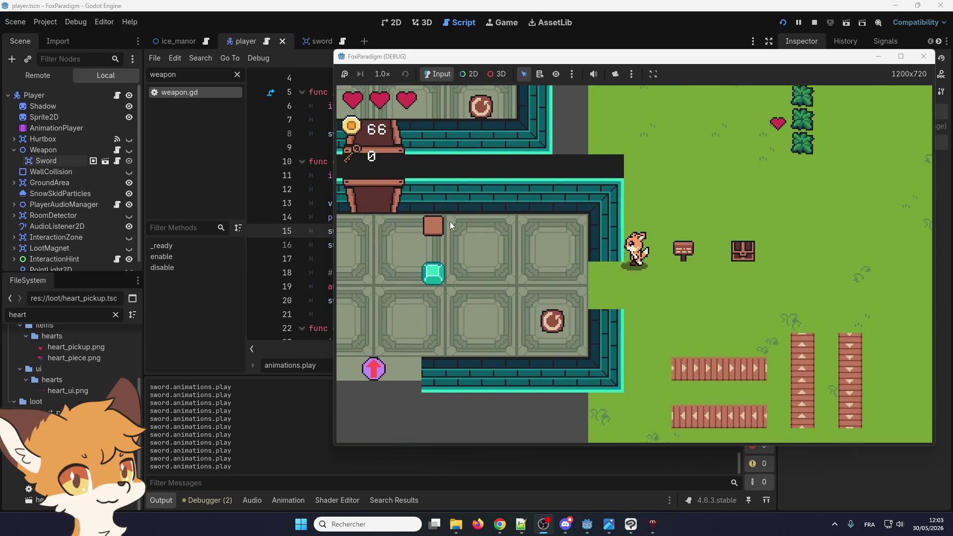
{"action": "key", "text": "Right"}
{"action": "key", "text": "Left"}
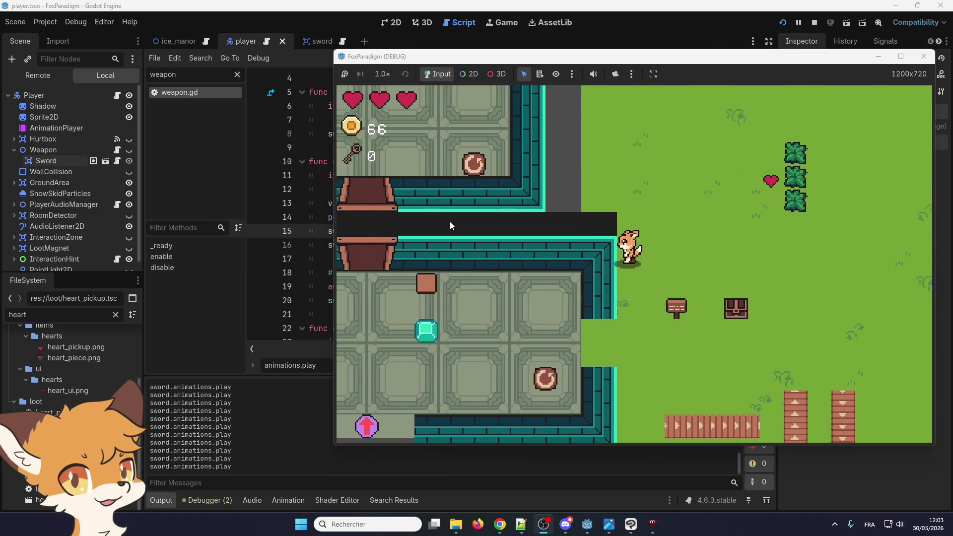
{"action": "key", "text": "Down"}
{"action": "key", "text": "Right"}
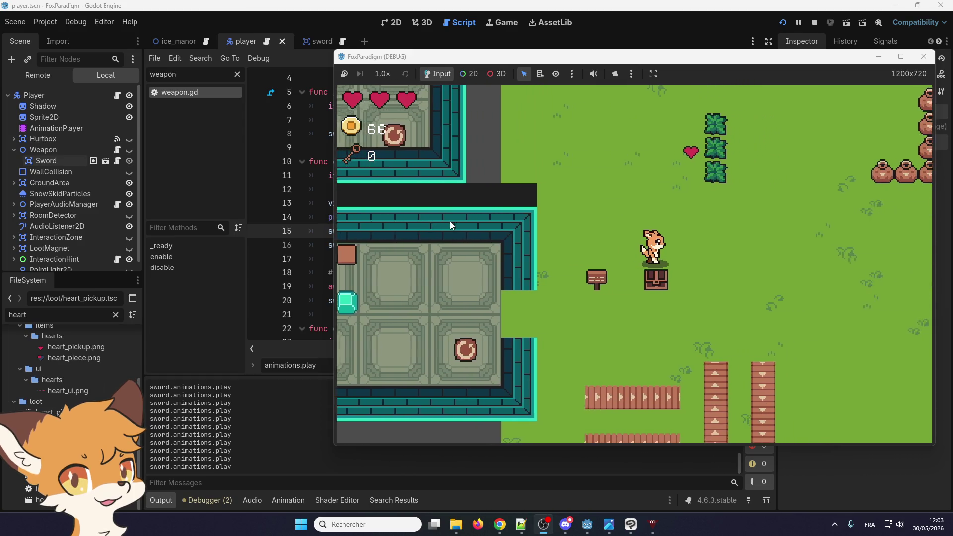
{"action": "key", "text": "Left"}
{"action": "key", "text": "Left"}
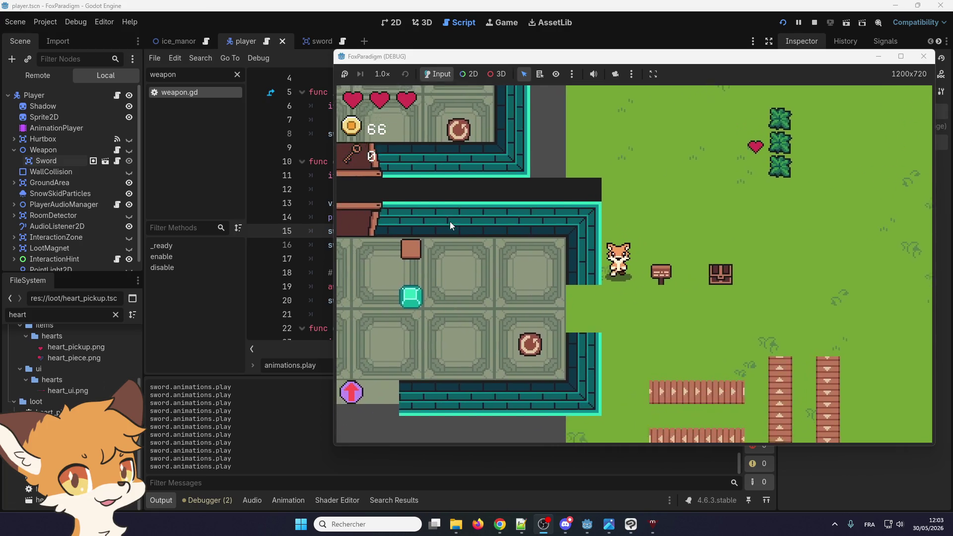
{"action": "key", "text": "Up"}
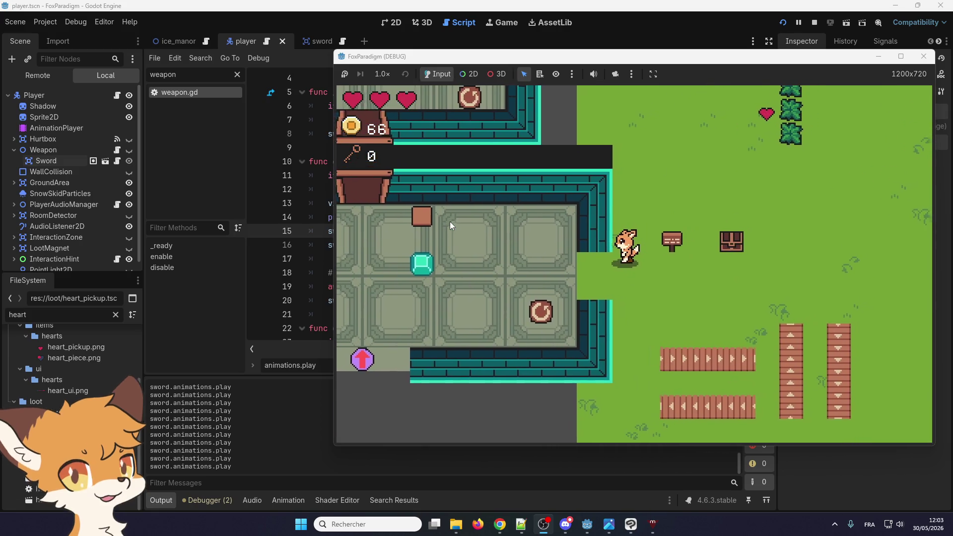
{"action": "key", "text": "Left"}
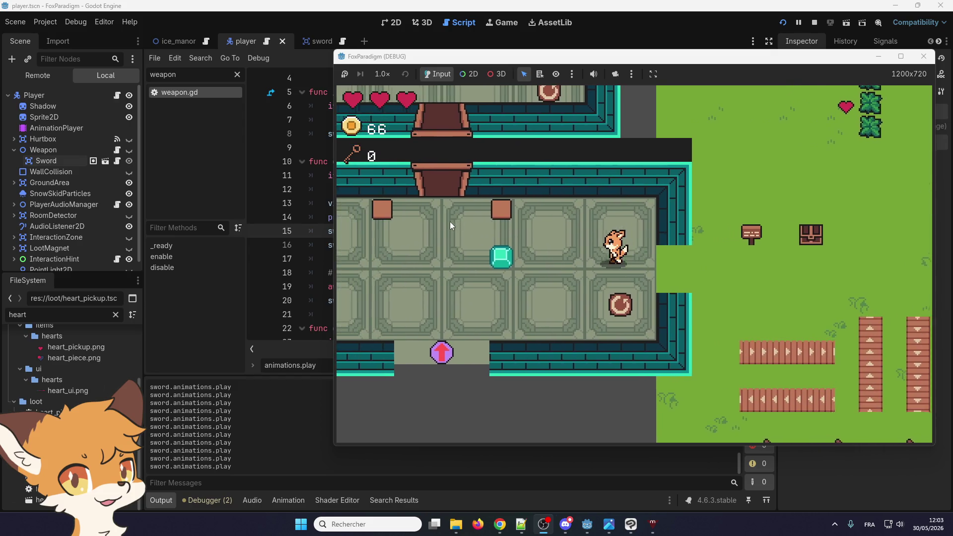
Walk out onto the grass and cut through the bushes
{"action": "key", "text": "Right"}
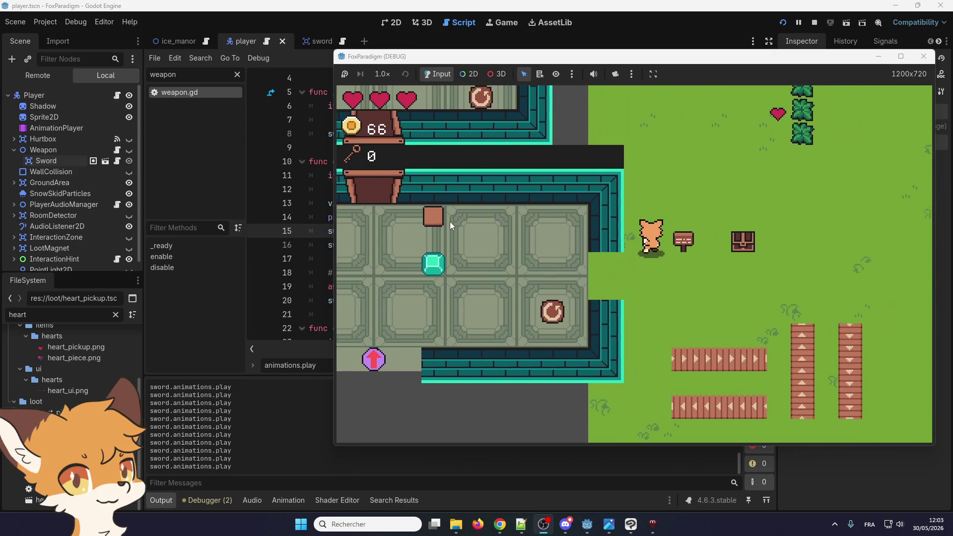
{"action": "key", "text": "Up"}
{"action": "key", "text": "Right"}
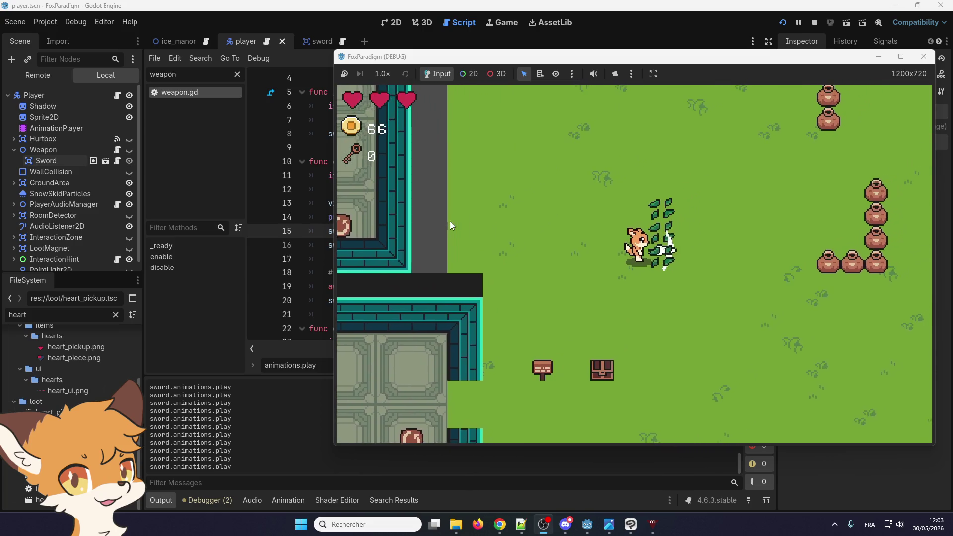
Smash the pot column and two nearby pots, collecting the coin to reach 67
{"action": "key", "text": "Right"}
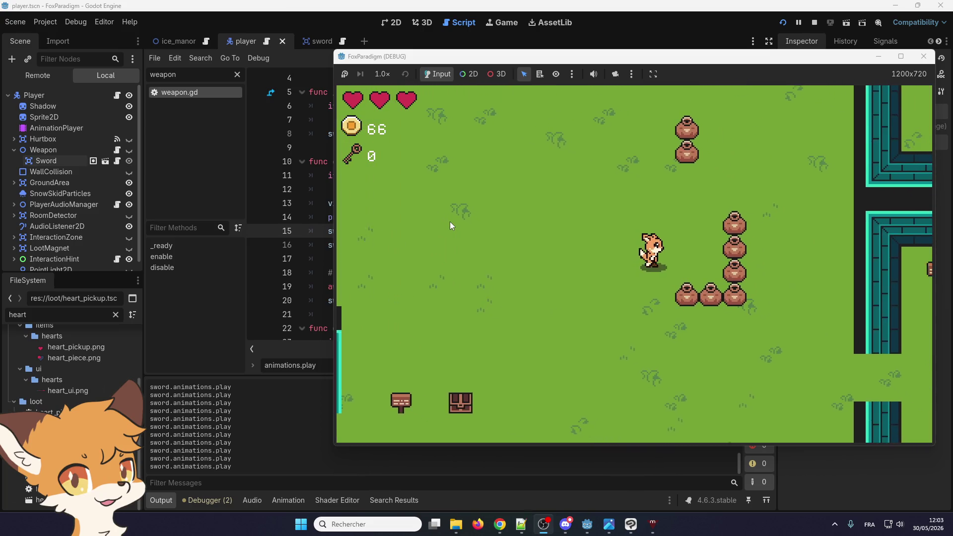
{"action": "key", "text": "Down"}
{"action": "key", "text": "space"}
{"action": "key", "text": "Up"}
{"action": "key", "text": "Left"}
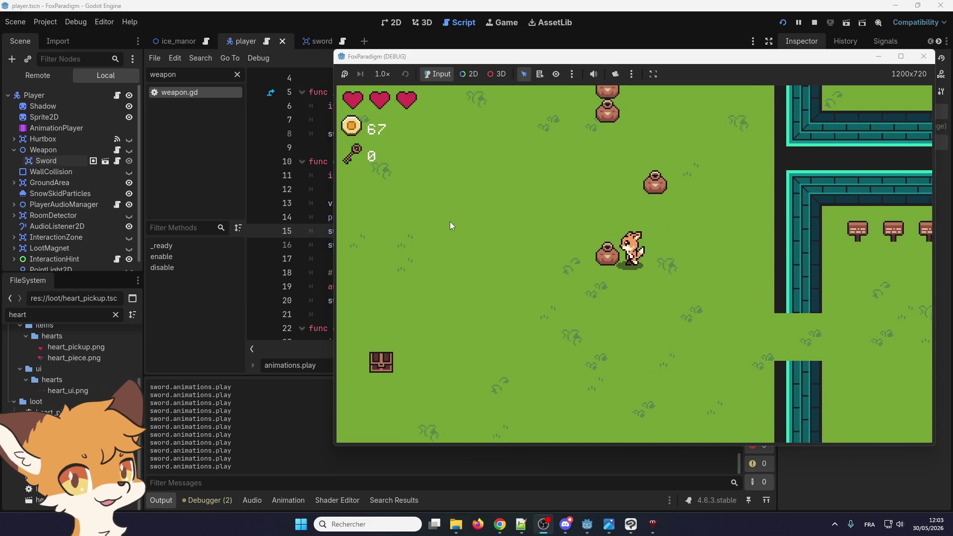
{"action": "key", "text": "Up"}
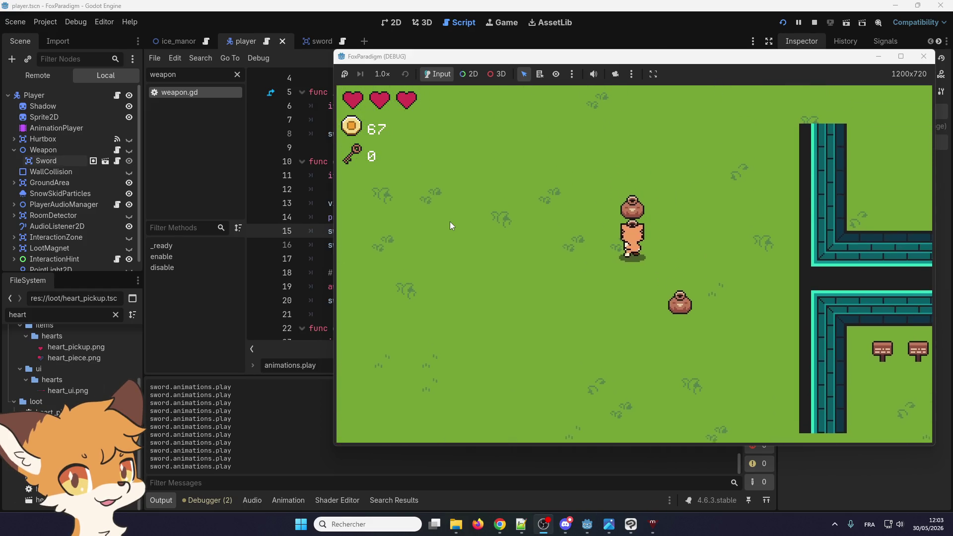
{"action": "key", "text": "Left"}
{"action": "key", "text": "space"}
Walk back across the grass, stopping at the signpost and continuing past it
{"action": "key", "text": "Down"}
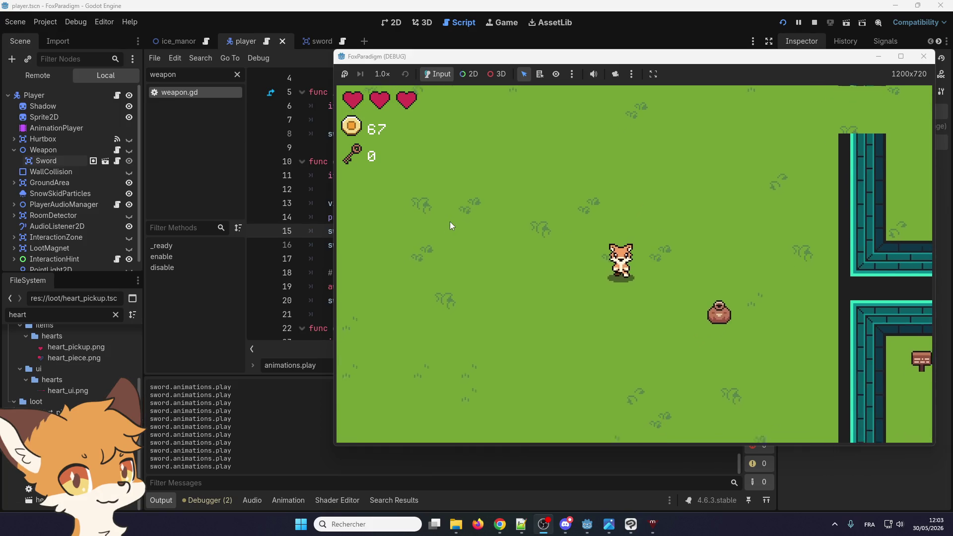
{"action": "key", "text": "Left"}
{"action": "key", "text": "Left"}
{"action": "key", "text": "Down"}
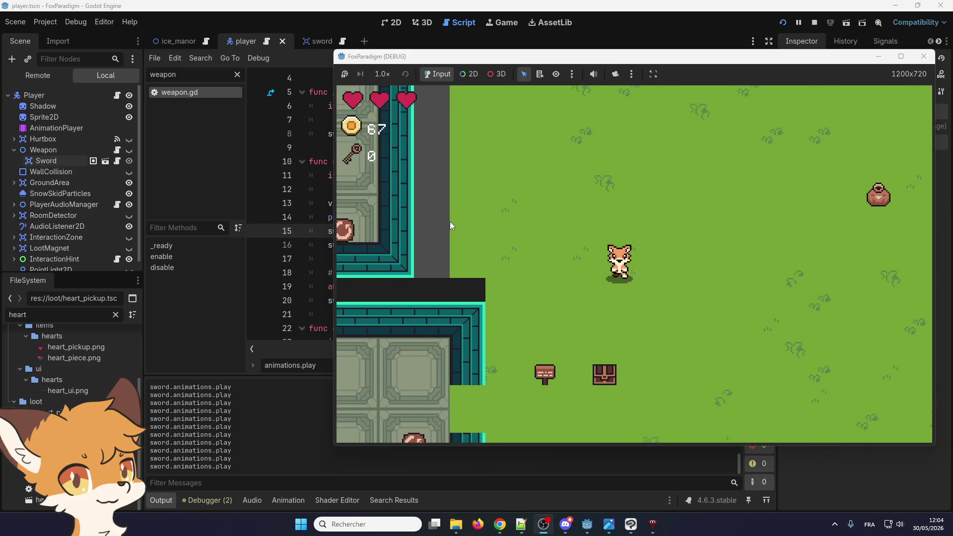
{"action": "key", "text": "Left"}
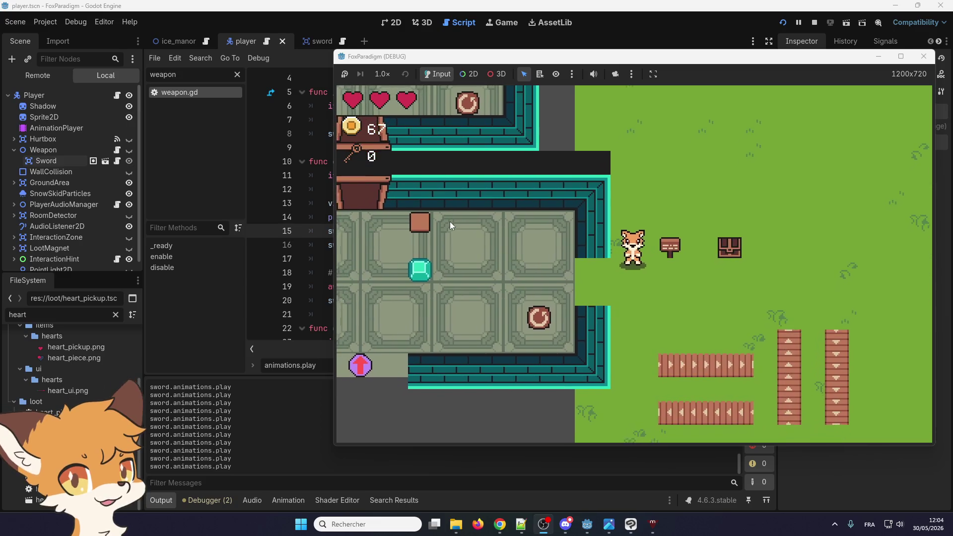
{"action": "key", "text": "Right"}
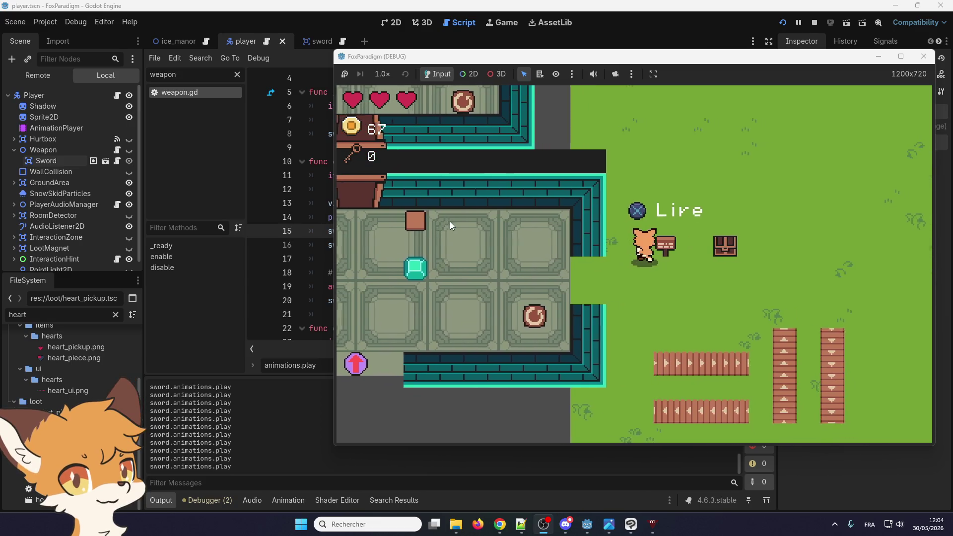
{"action": "key", "text": "Up"}
{"action": "key", "text": "Down"}
{"action": "key", "text": "Left"}
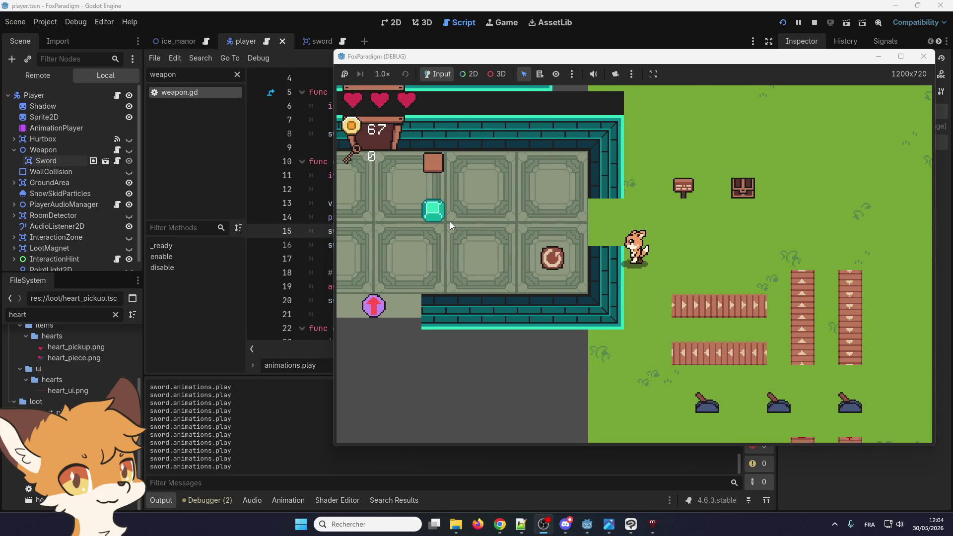
Enter the tiled room and walk around its upper and left side
{"action": "key", "text": "Up"}
{"action": "key", "text": "Left"}
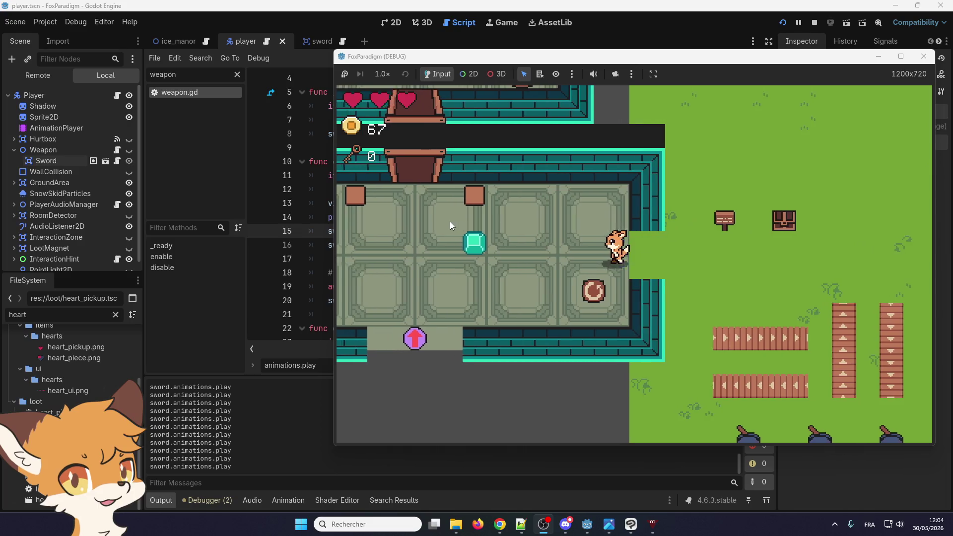
{"action": "key", "text": "Right"}
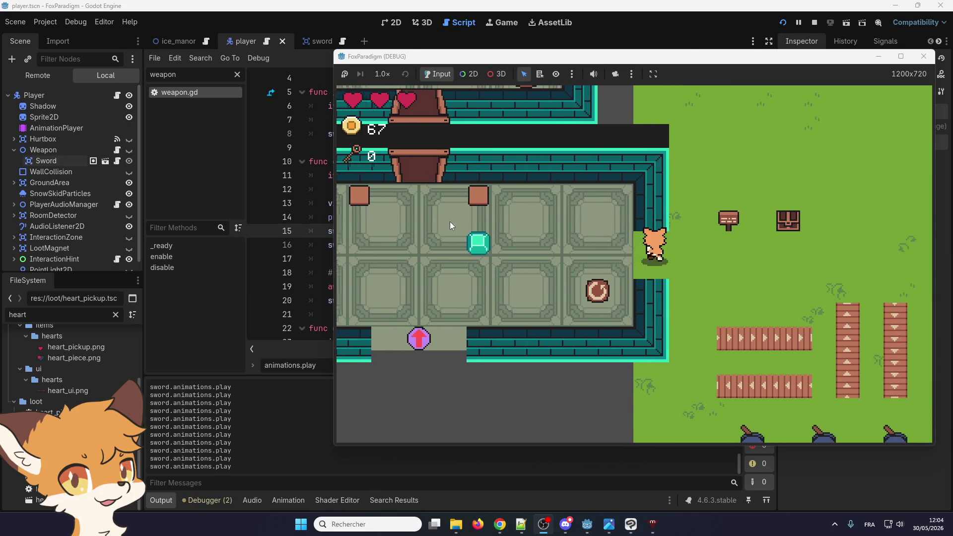
{"action": "key", "text": "Left"}
{"action": "key", "text": "Up"}
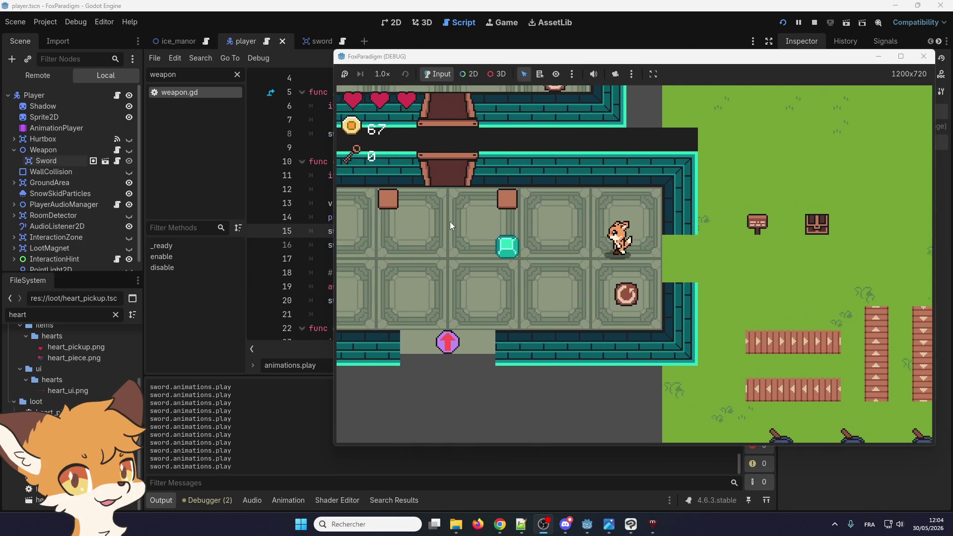
{"action": "key", "text": "Left"}
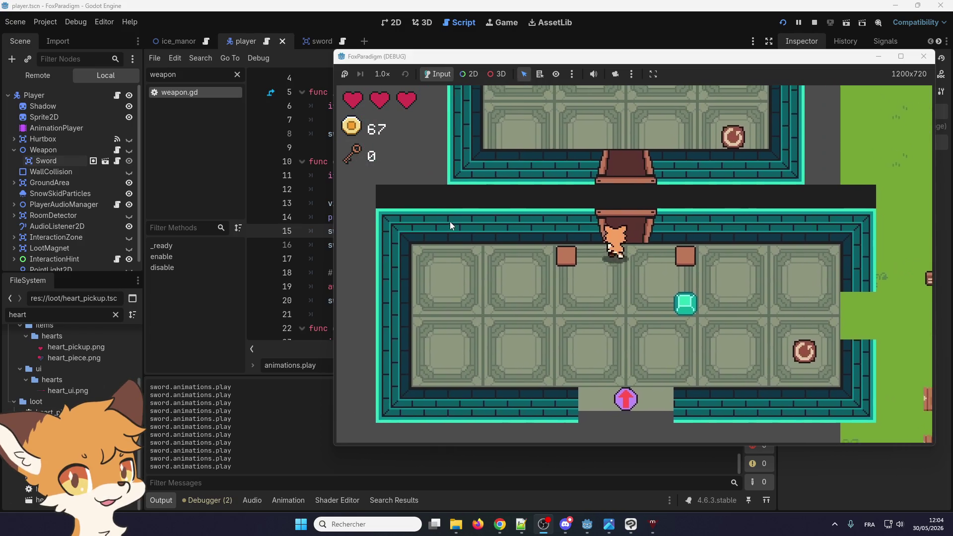
{"action": "key", "text": "Down"}
{"action": "key", "text": "Left"}
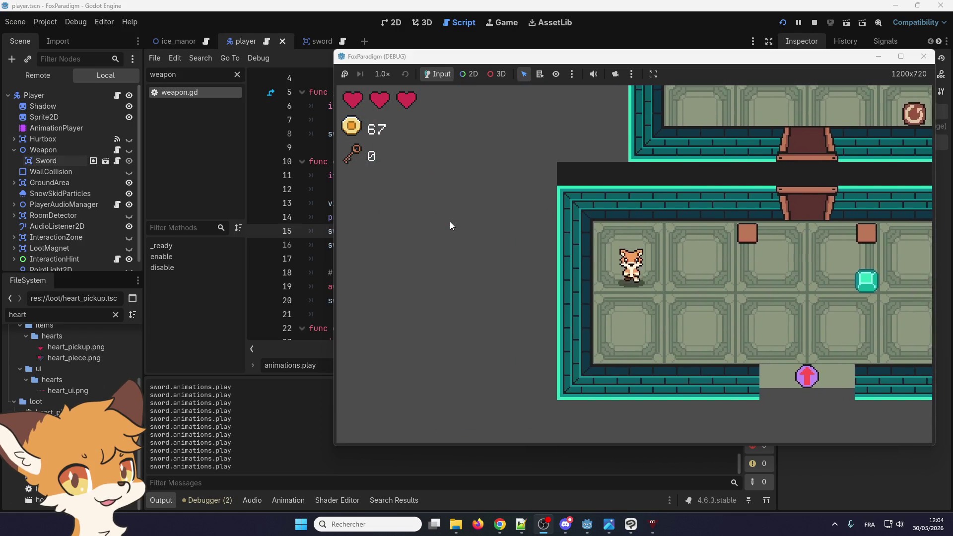
Cross the room to the right-side exit and step out onto the grass
{"action": "key", "text": "Up"}
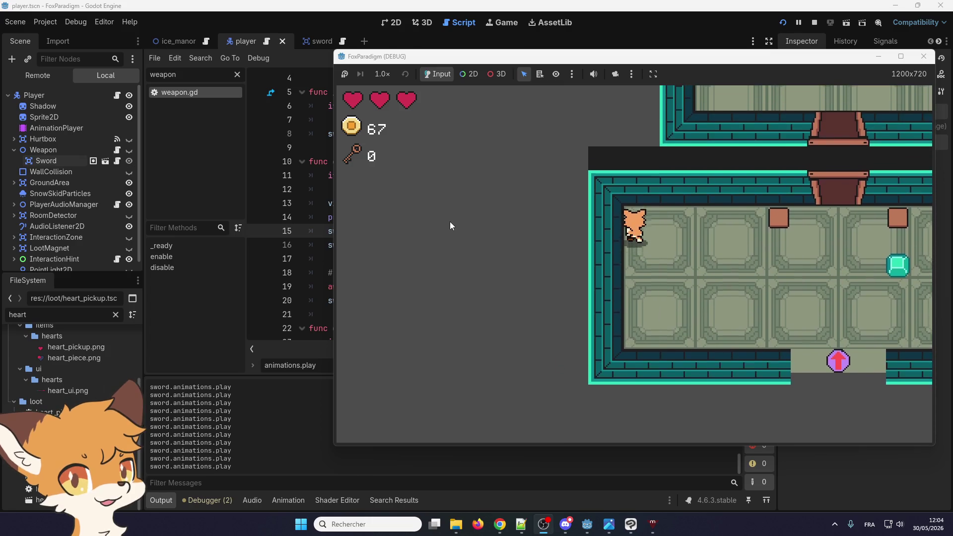
{"action": "key", "text": "Right"}
{"action": "key", "text": "Right"}
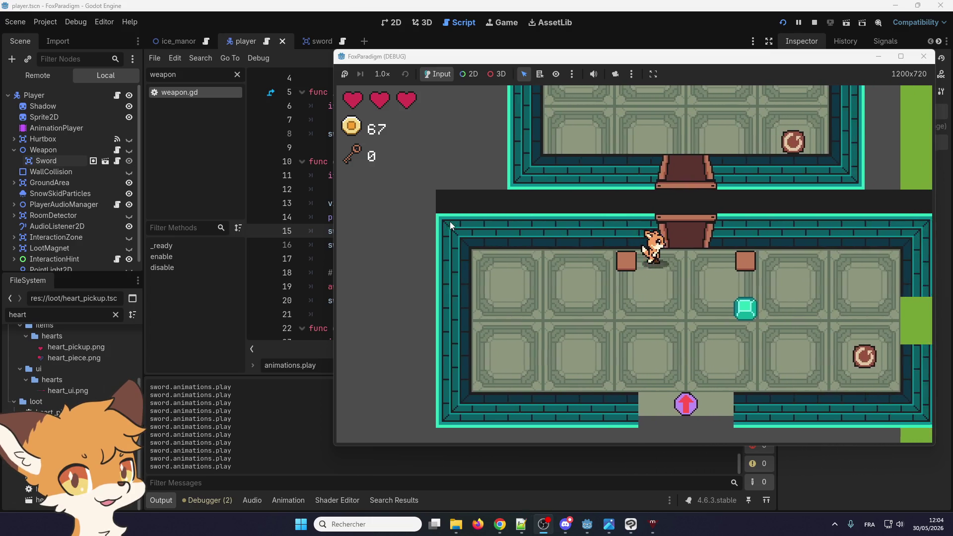
{"action": "key", "text": "Right"}
{"action": "key", "text": "Down"}
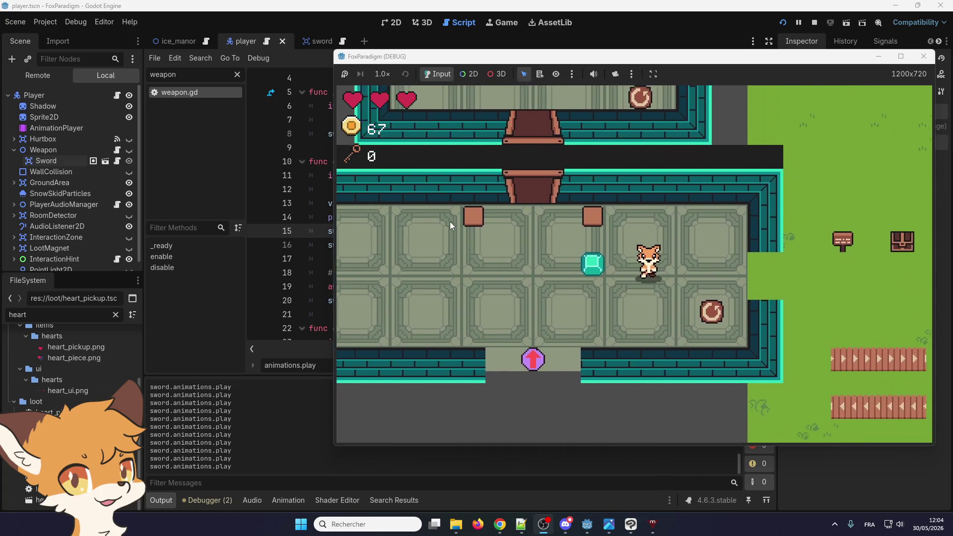
{"action": "key", "text": "Right"}
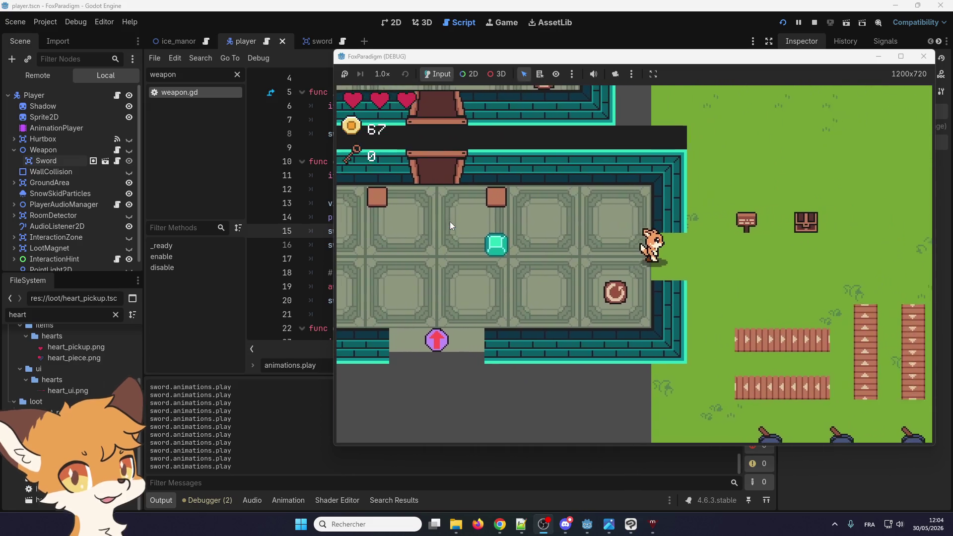
{"action": "key", "text": "Down"}
{"action": "key", "text": "Down"}
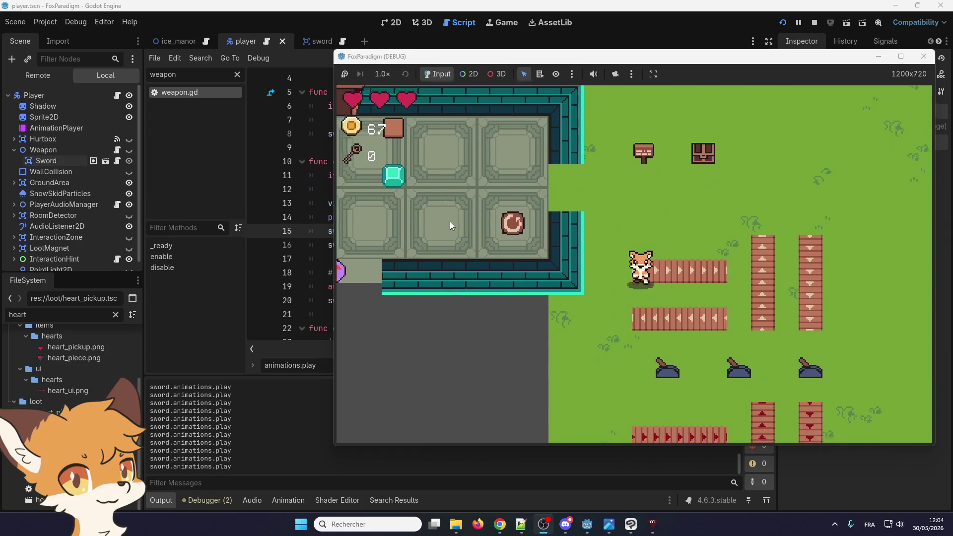
Walk the fox onto the floor switches, swing the sword, then head right along the switch row
{"action": "key", "text": "Right"}
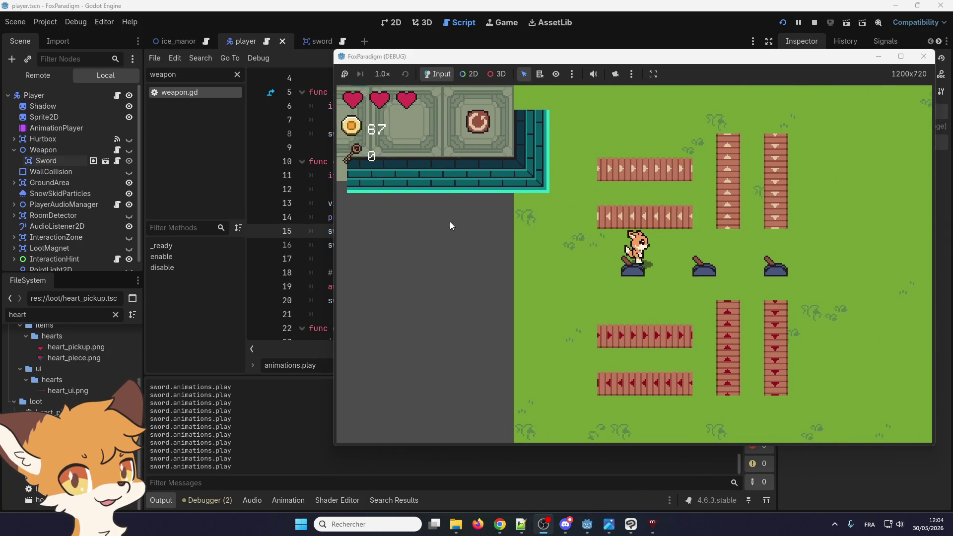
{"action": "key", "text": "Up"}
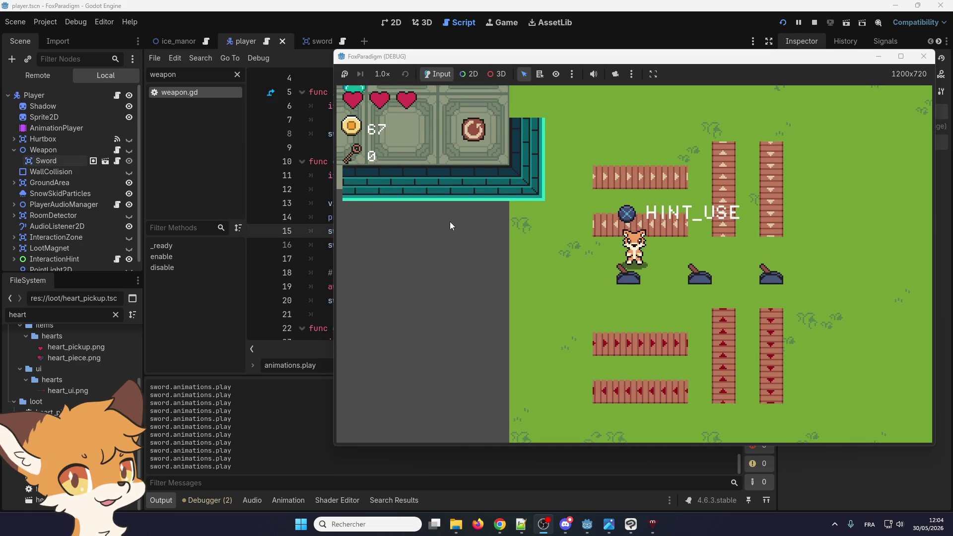
{"action": "key", "text": "Down"}
{"action": "key", "text": "Left"}
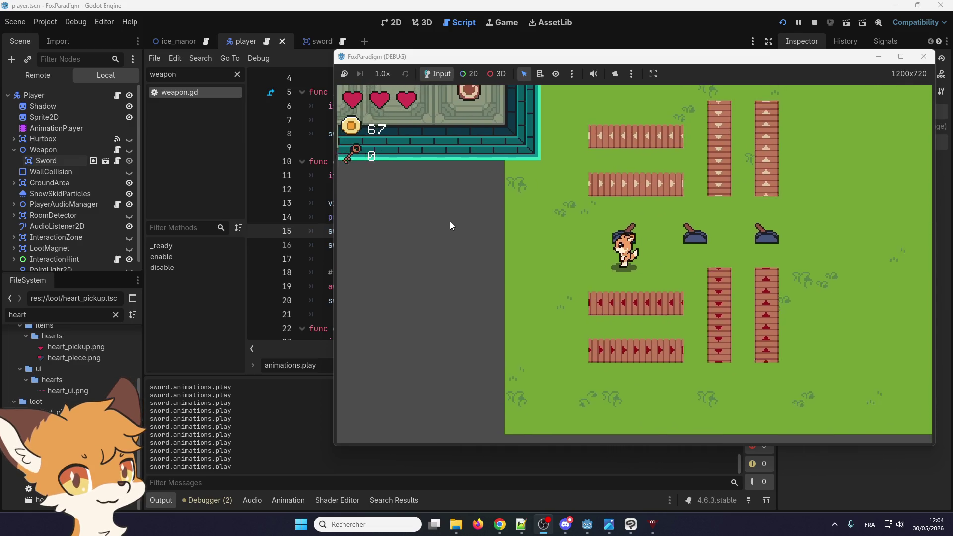
{"action": "key", "text": "Up"}
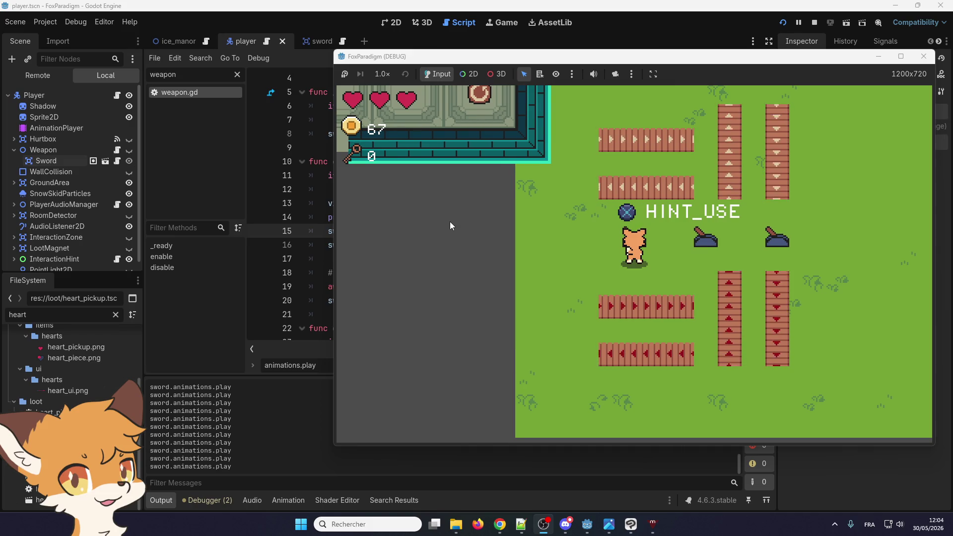
{"action": "key", "text": "Right"}
{"action": "key", "text": "Up"}
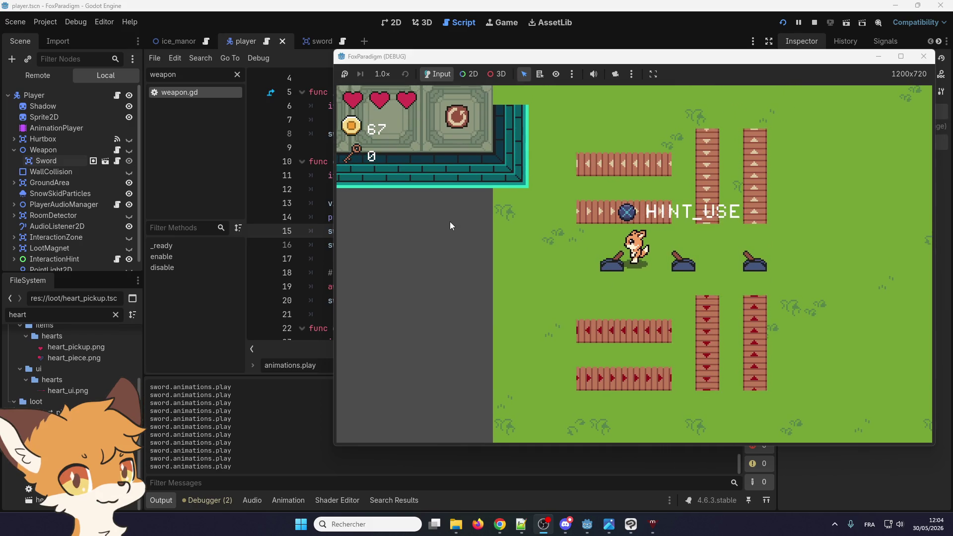
{"action": "key", "text": "Right"}
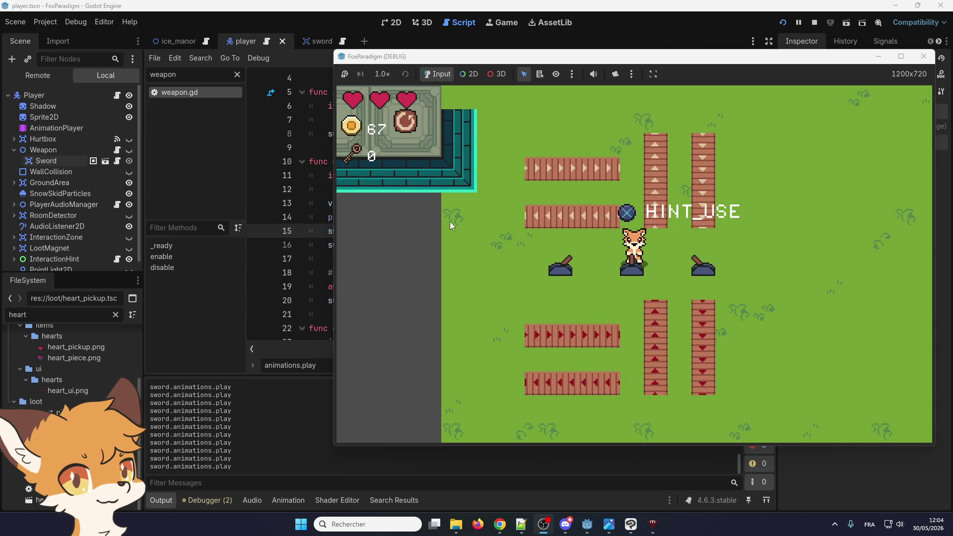
Weave the fox between the arrow tiles, then walk it up-right toward the walled doorway room
{"action": "key", "text": "Up"}
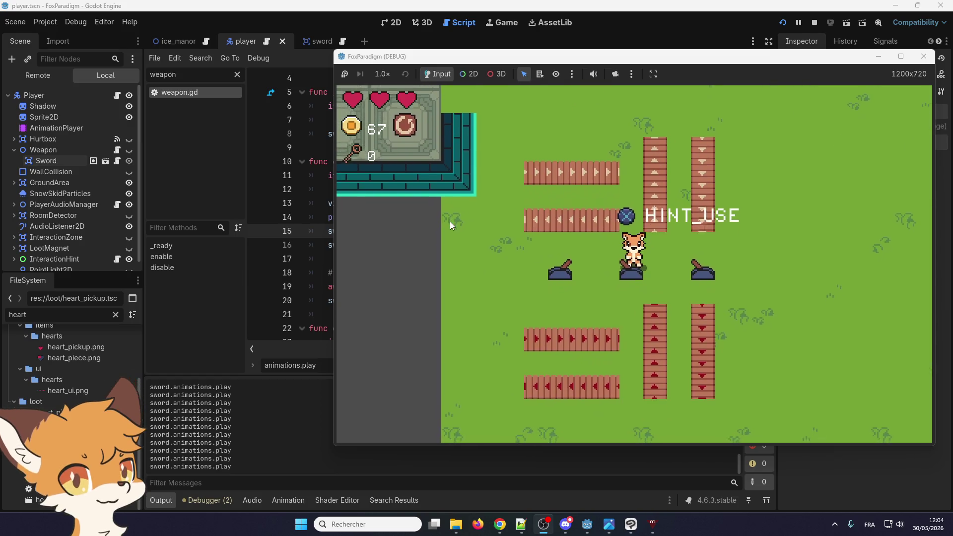
{"action": "key", "text": "Down"}
{"action": "key", "text": "Left"}
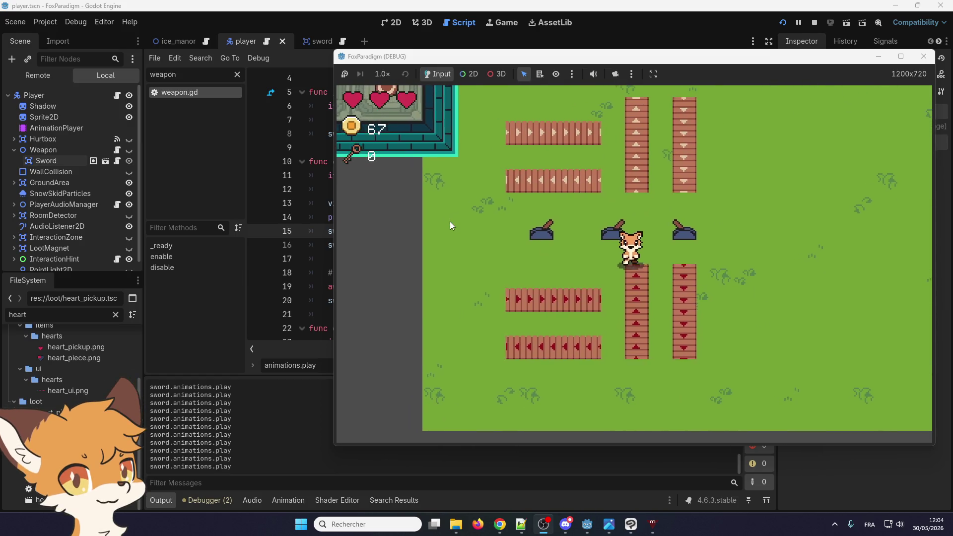
{"action": "key", "text": "Right"}
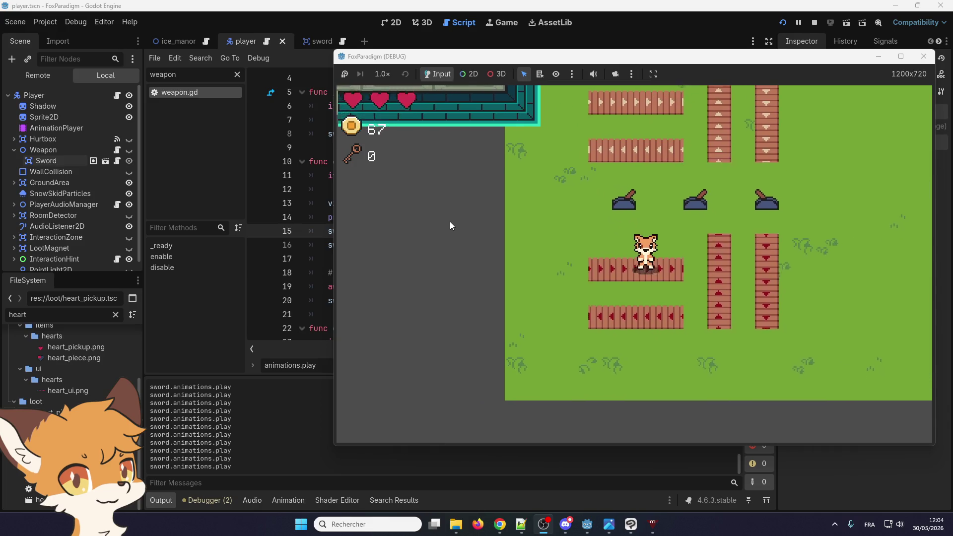
{"action": "key", "text": "Right"}
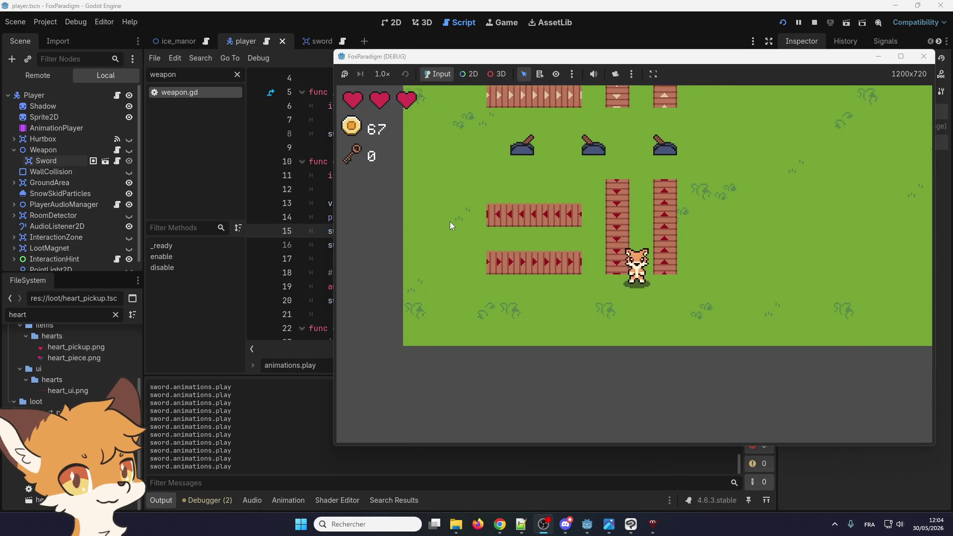
{"action": "key", "text": "Up"}
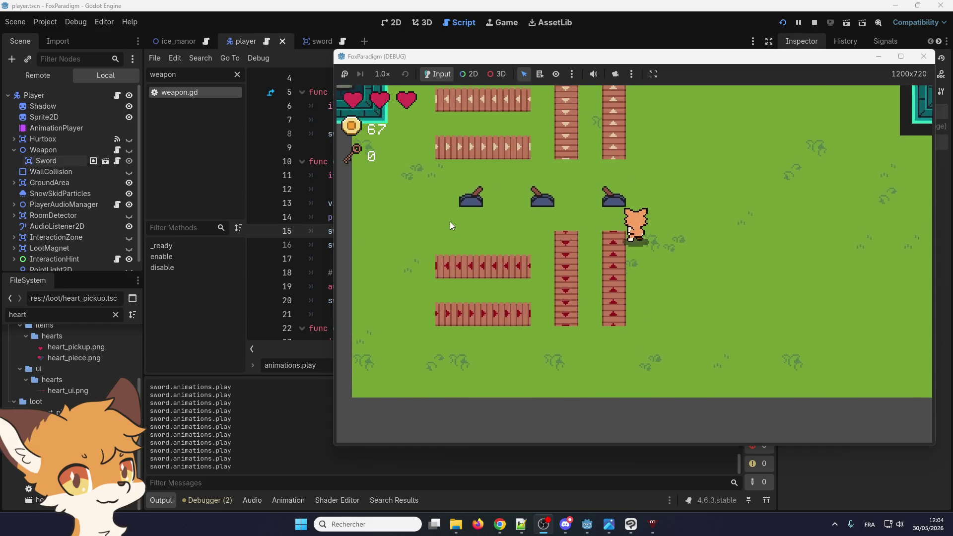
{"action": "key", "text": "Up"}
{"action": "key", "text": "Right"}
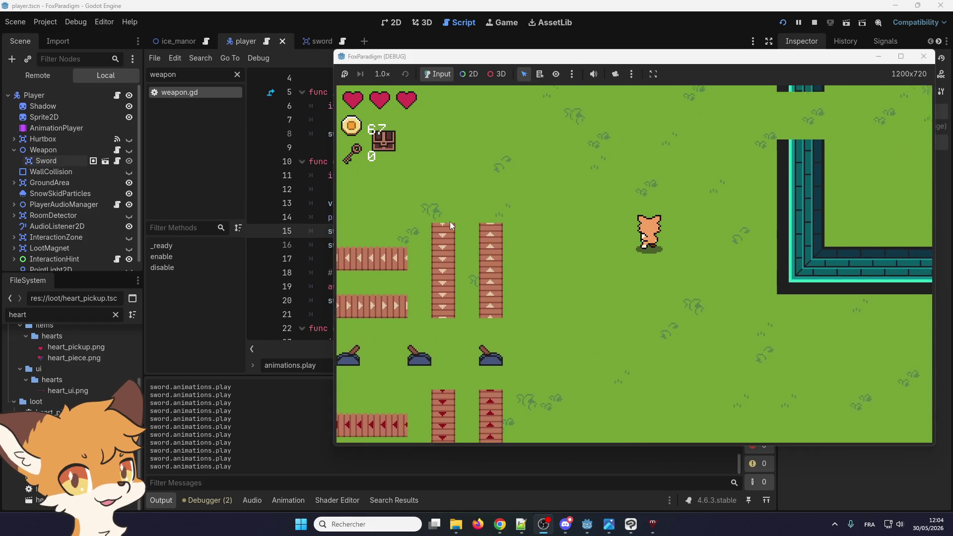
Walk the fox around toward the pot, then up and to the left
{"action": "key", "text": "Up"}
{"action": "key", "text": "Right"}
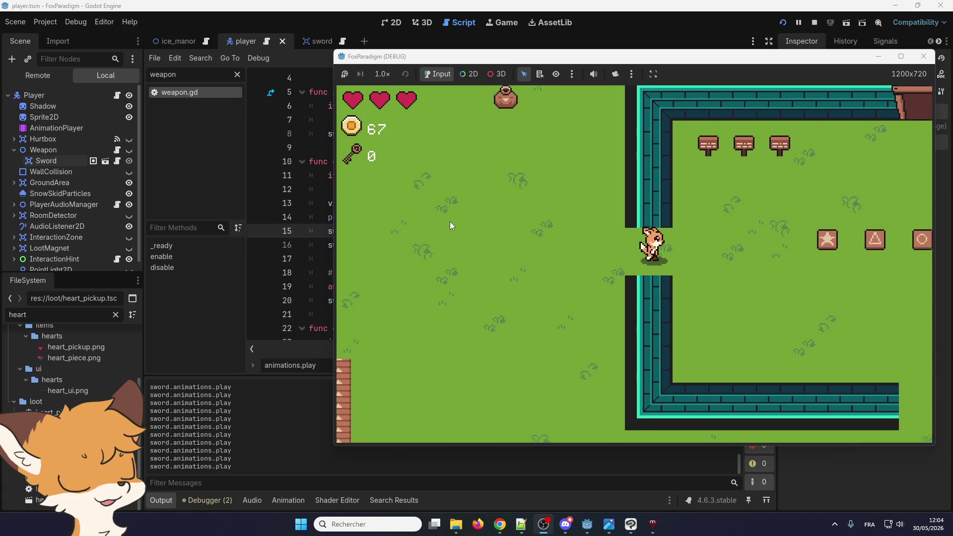
{"action": "key", "text": "Left"}
{"action": "key", "text": "Up"}
{"action": "key", "text": "Left"}
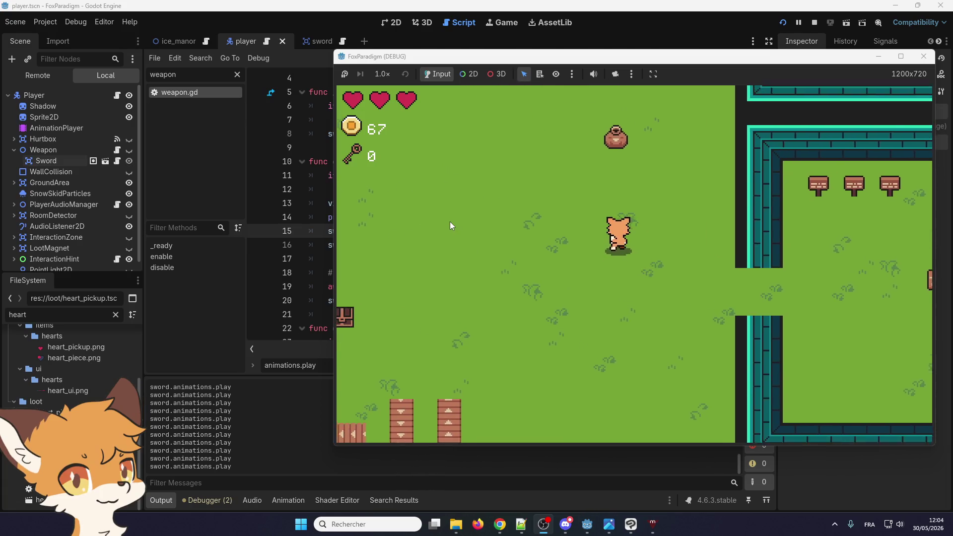
Stop the running game, relaunch the project, and start from save slot 1
{"action": "left_click", "coordinate": [924, 56]}
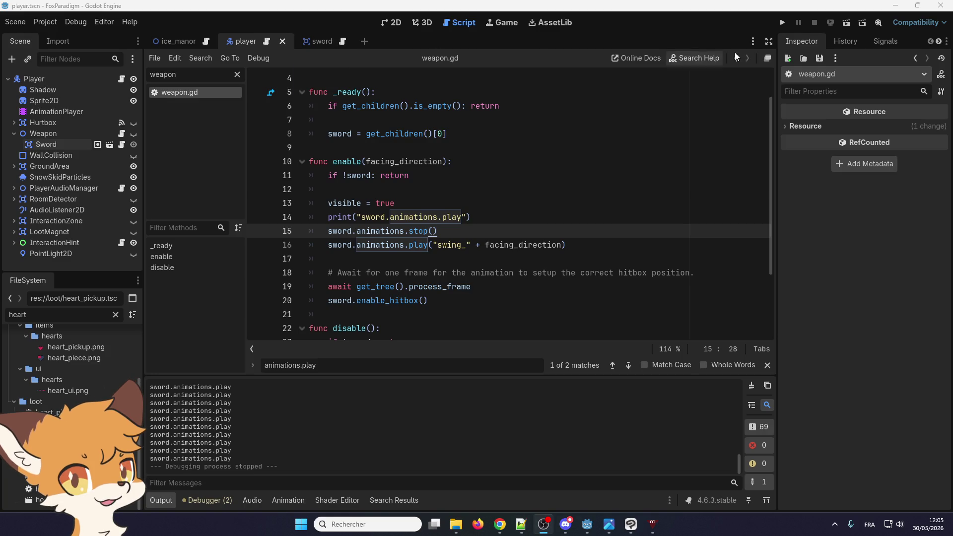
{"action": "left_click", "coordinate": [783, 23]}
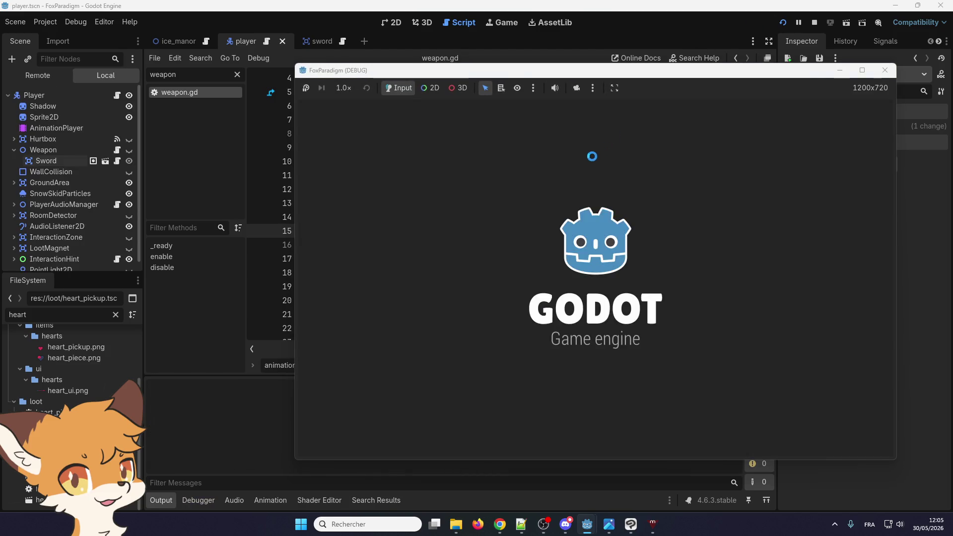
{"action": "key", "text": "Return"}
{"action": "key", "text": "Return"}
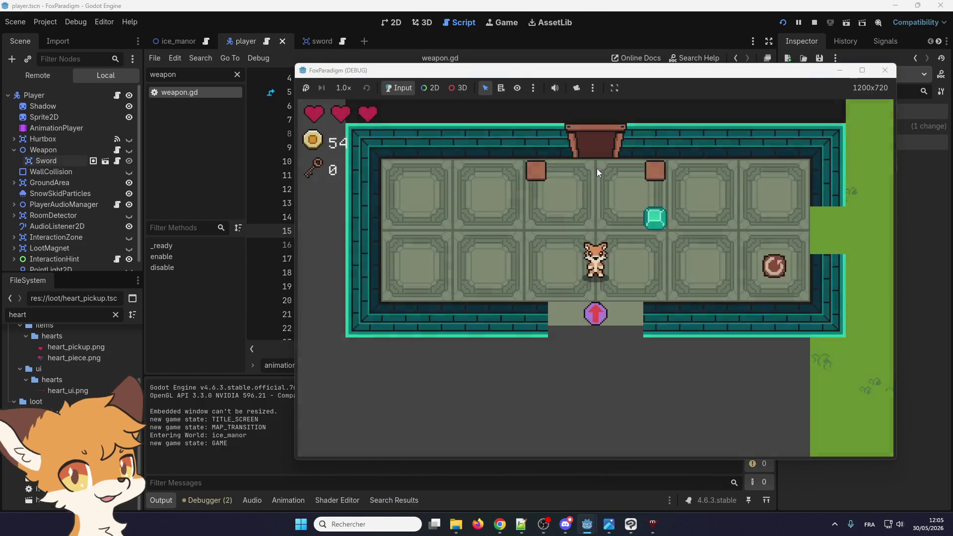
Walk the fox up into the doorway, then over to the teal gem
{"action": "key", "text": "Up"}
{"action": "key", "text": "Right"}
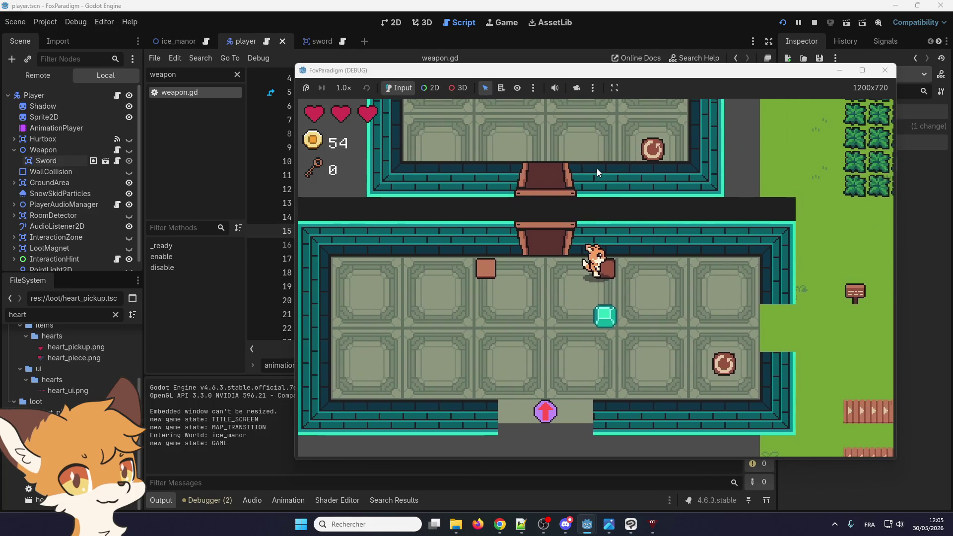
{"action": "key", "text": "Left"}
{"action": "key", "text": "Up"}
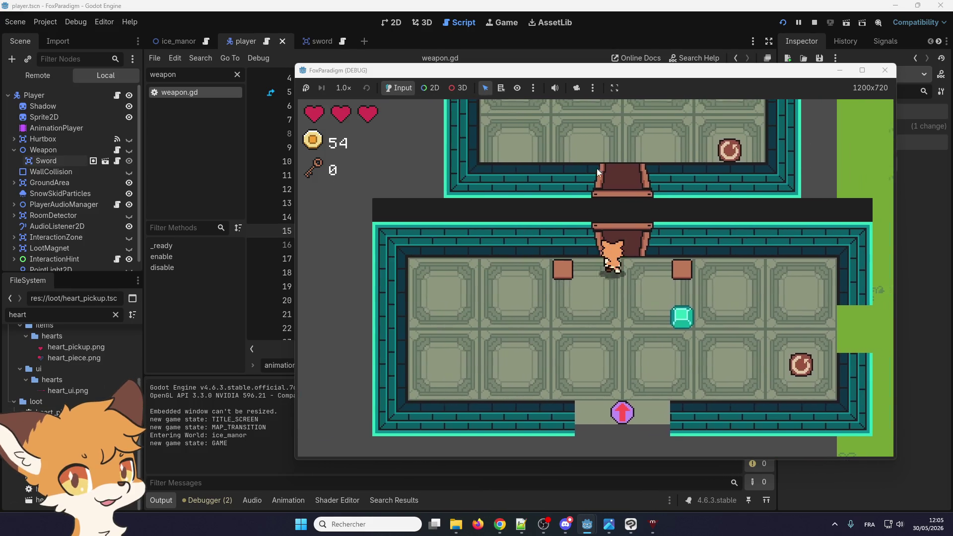
{"action": "key", "text": "Down"}
{"action": "key", "text": "Right"}
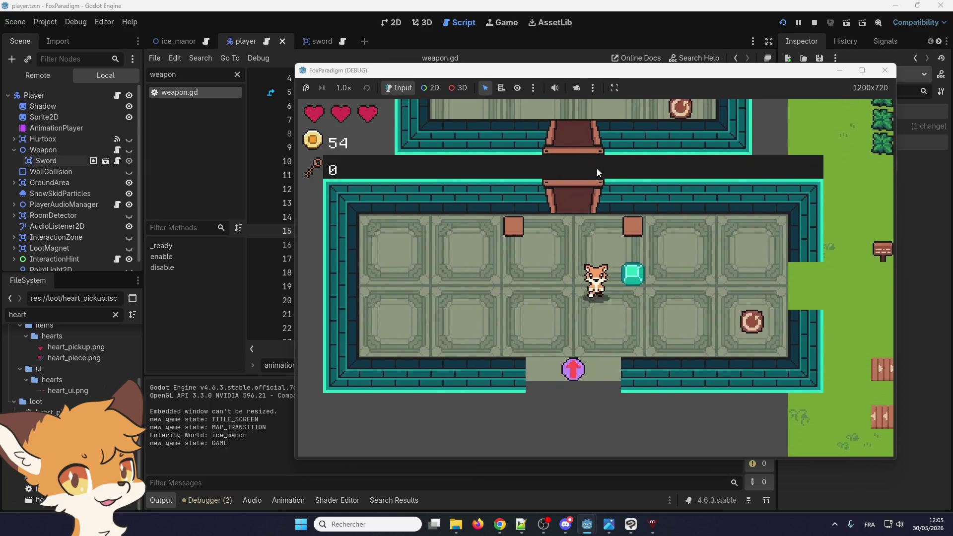
Set the gem down, carry and drop the box, then return to the lower room beside it
{"action": "key", "text": "Up"}
{"action": "key", "text": "space"}
{"action": "key", "text": "Left"}
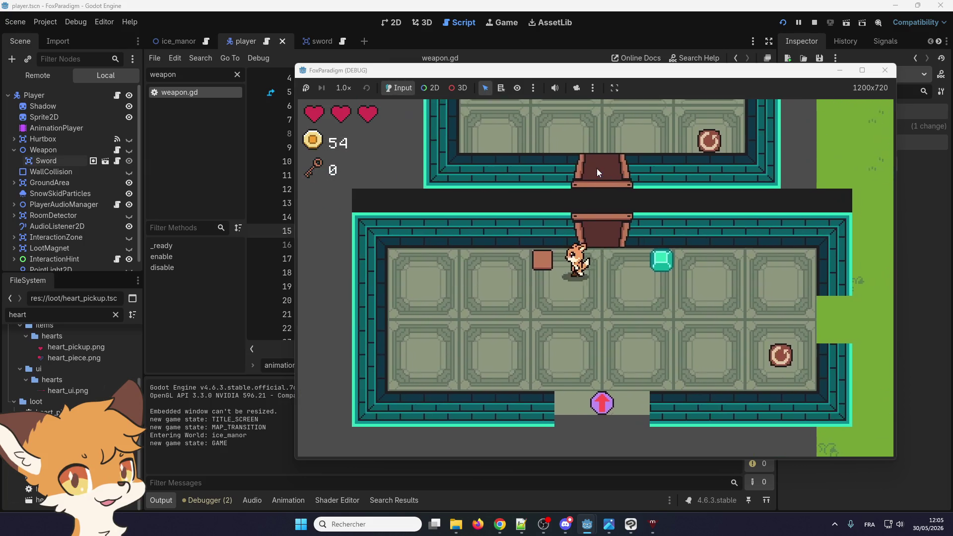
{"action": "key", "text": "space"}
{"action": "key", "text": "space"}
{"action": "key", "text": "Right"}
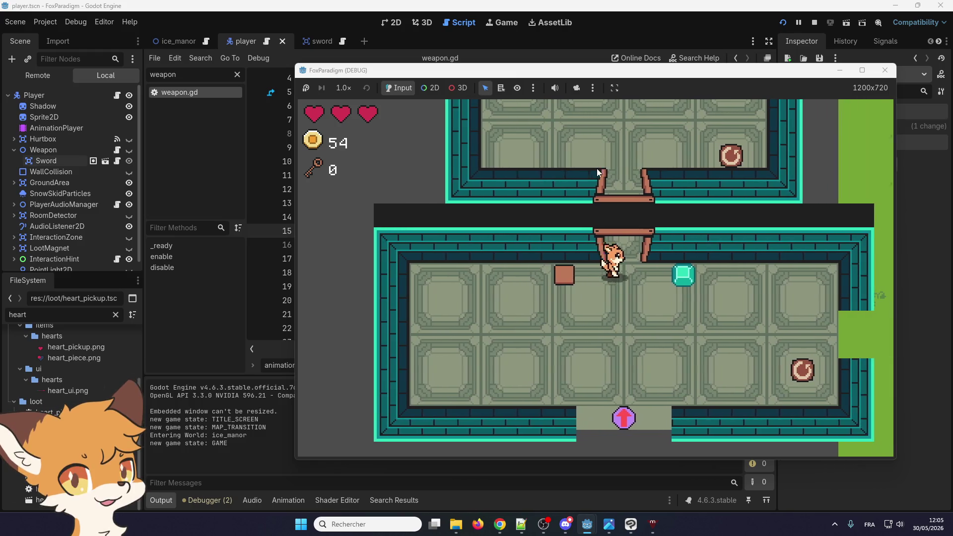
{"action": "key", "text": "Up"}
{"action": "key", "text": "Down"}
{"action": "key", "text": "Left"}
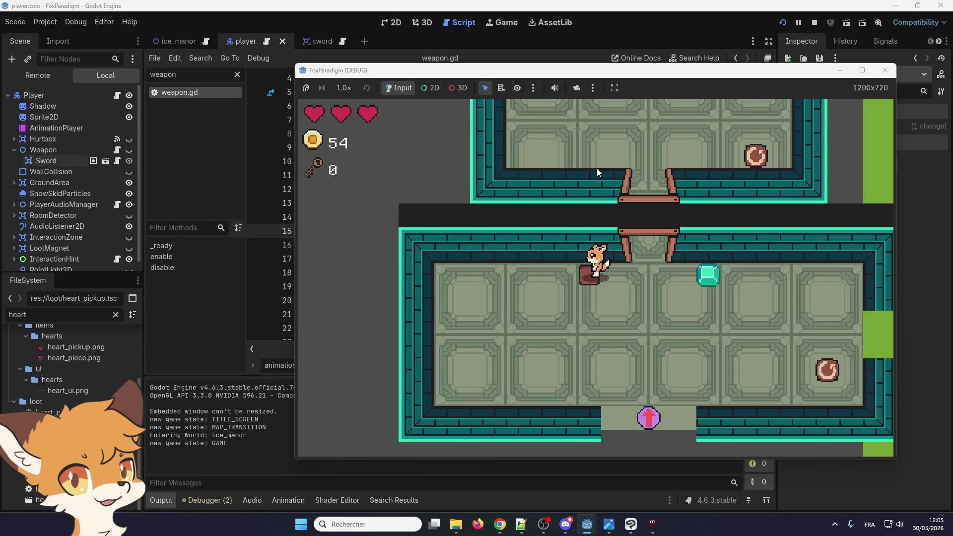
Walk the fox down, back up, left, then right past the box
{"action": "key", "text": "Down"}
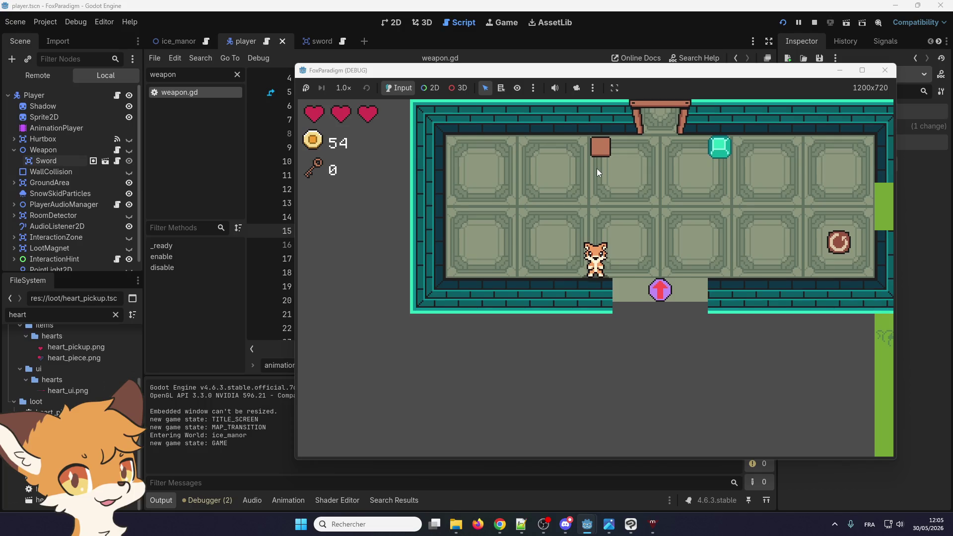
{"action": "key", "text": "Up"}
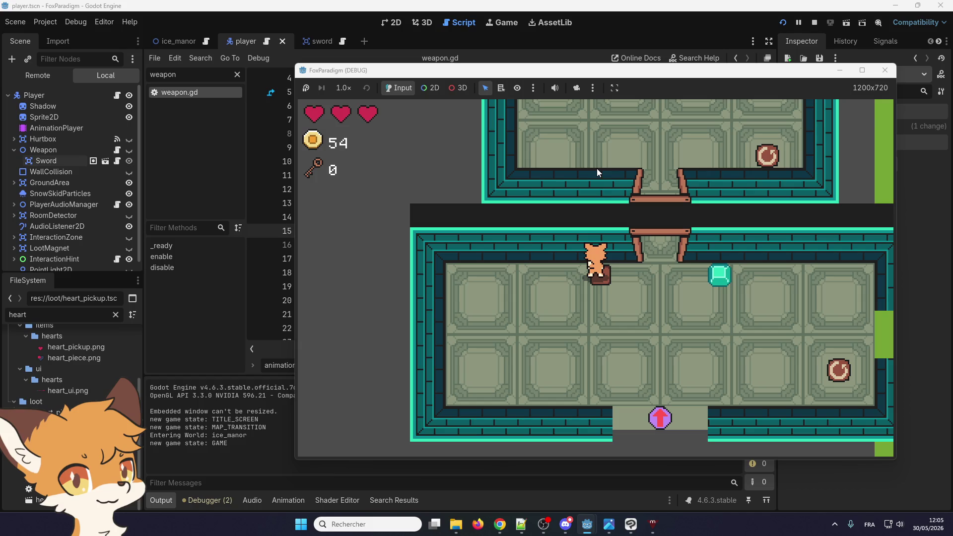
{"action": "key", "text": "Left"}
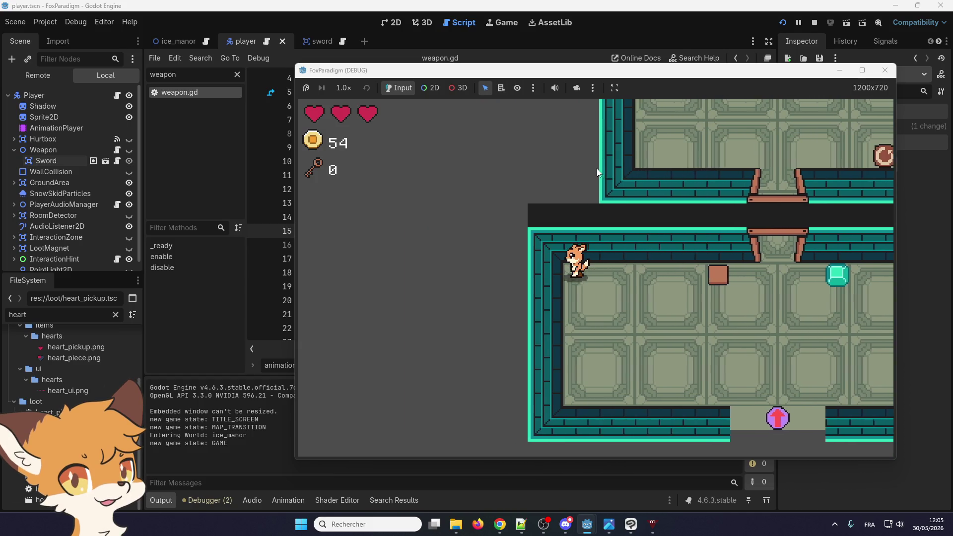
{"action": "key", "text": "Right"}
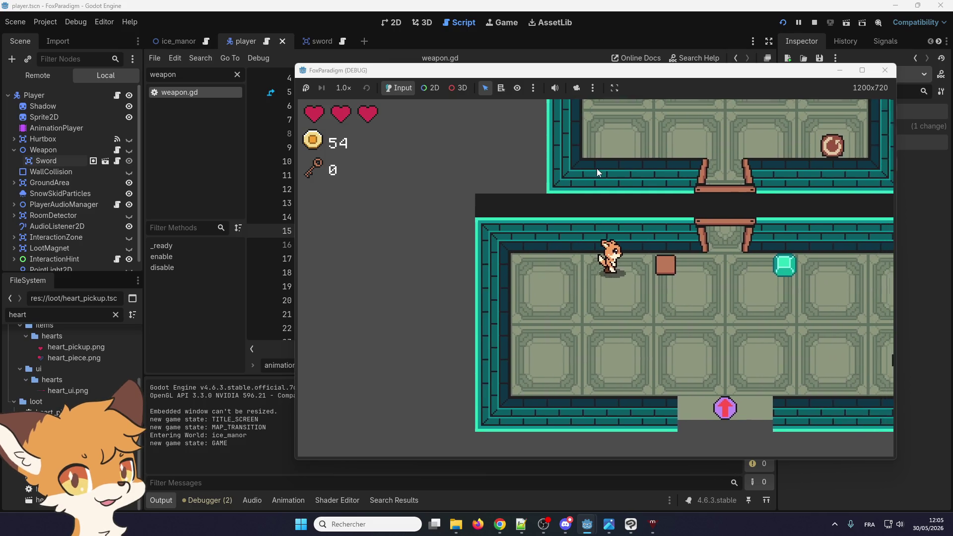
{"action": "key", "text": "Right"}
{"action": "key", "text": "Down"}
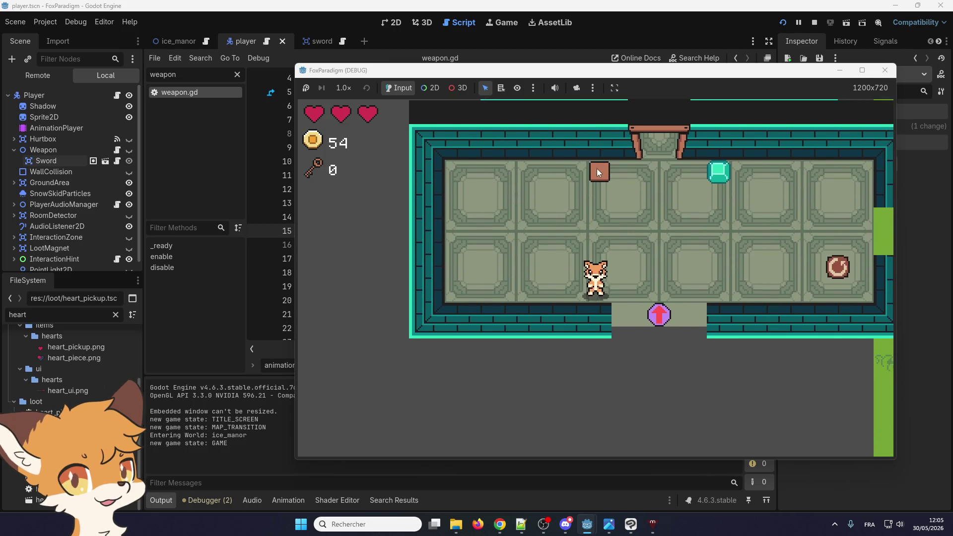
Walk the fox up and down the room and settle it right beside the box
{"action": "key", "text": "Up"}
{"action": "key", "text": "Down"}
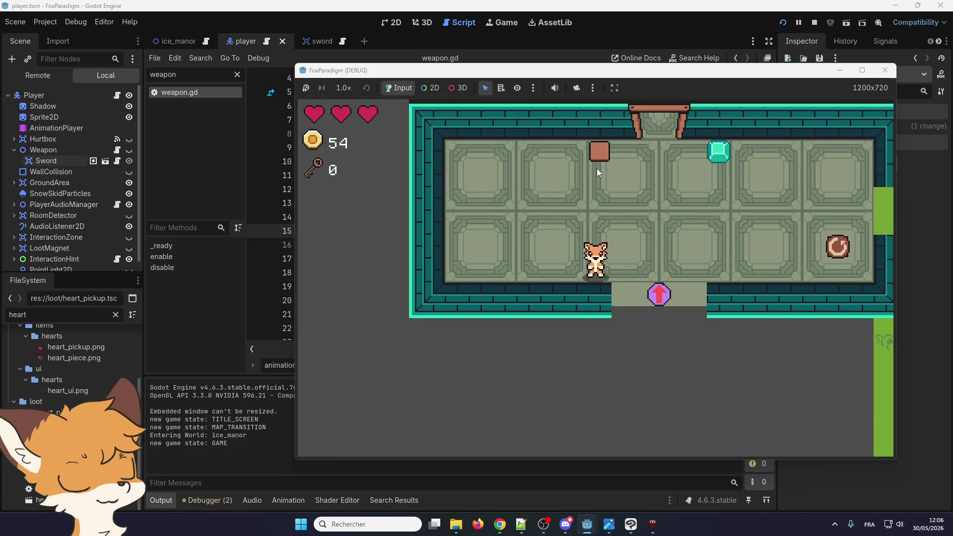
{"action": "key", "text": "Up"}
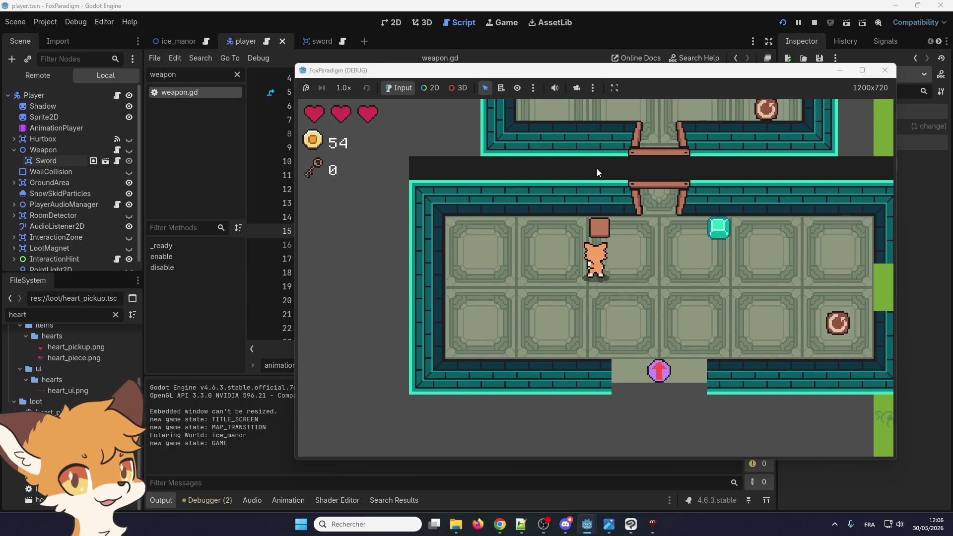
{"action": "key", "text": "Left"}
{"action": "key", "text": "Up"}
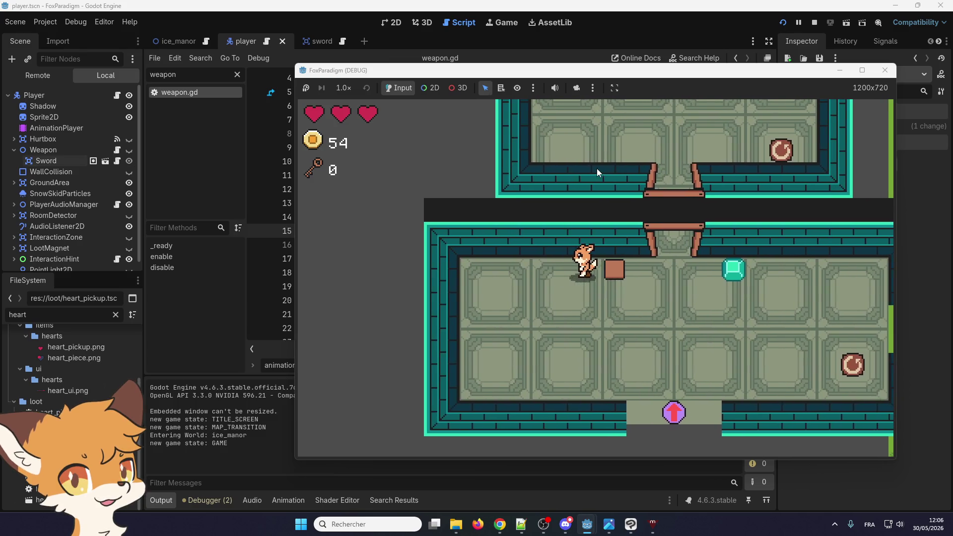
{"action": "key", "text": "Left"}
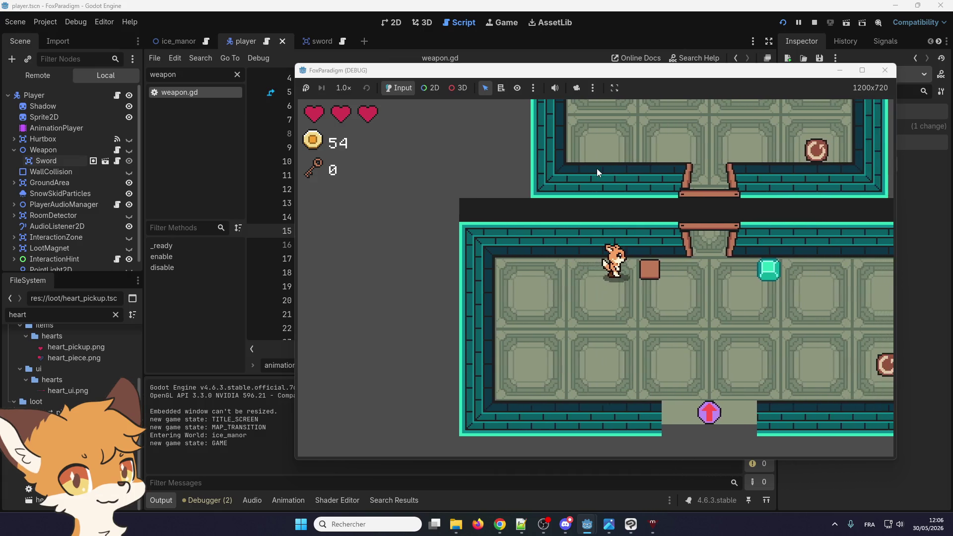
{"action": "key", "text": "Right"}
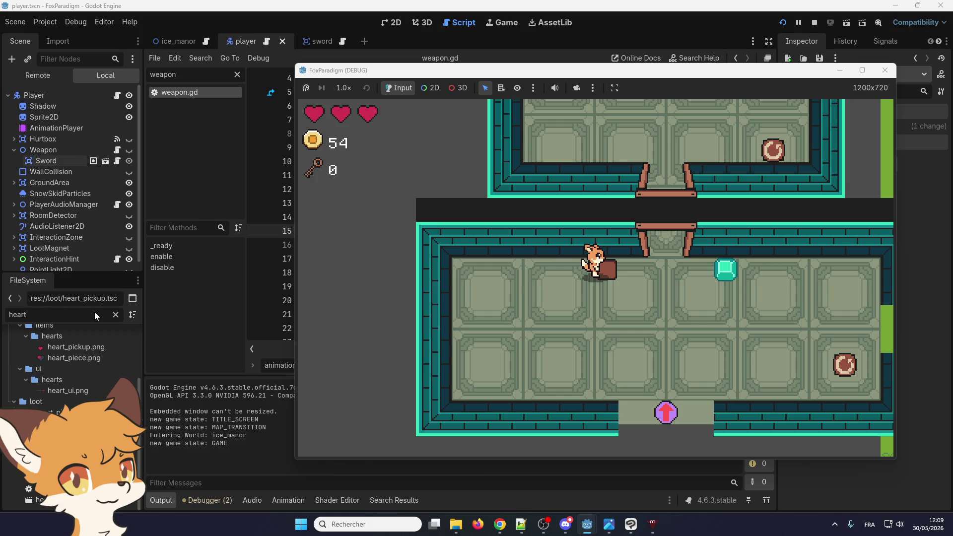
Walk the fox right and back, push it into the brown block, then stop the debug run
{"action": "key", "text": "Right"}
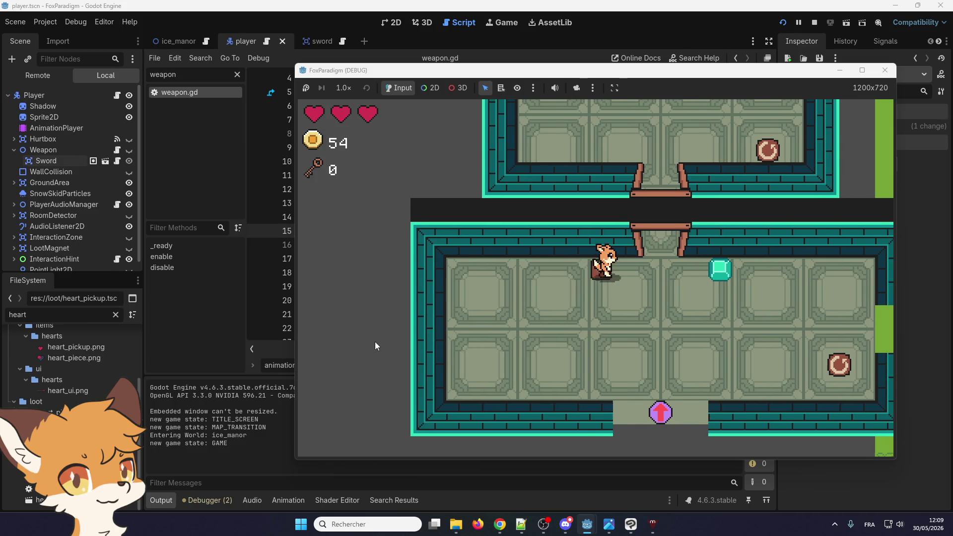
{"action": "key", "text": "Right"}
{"action": "key", "text": "Left"}
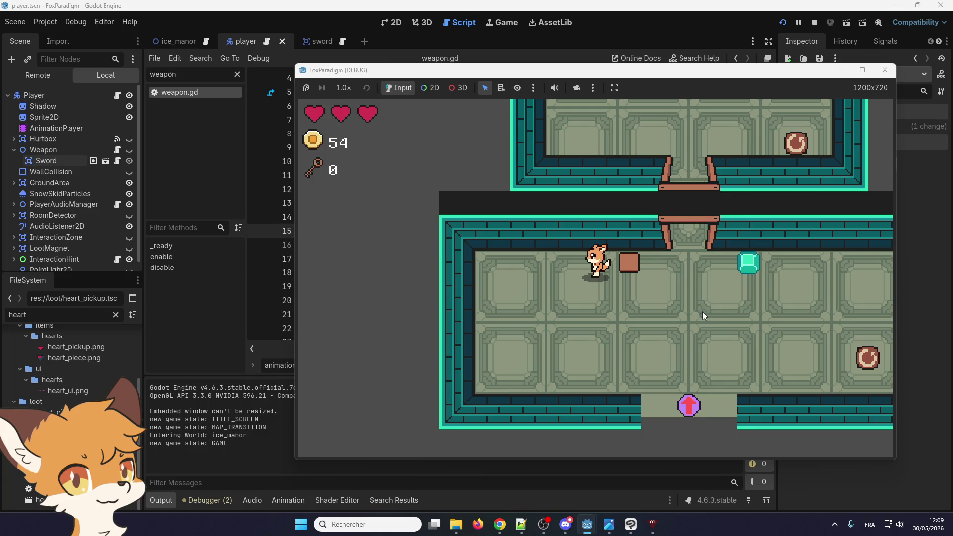
{"action": "key", "text": "Right"}
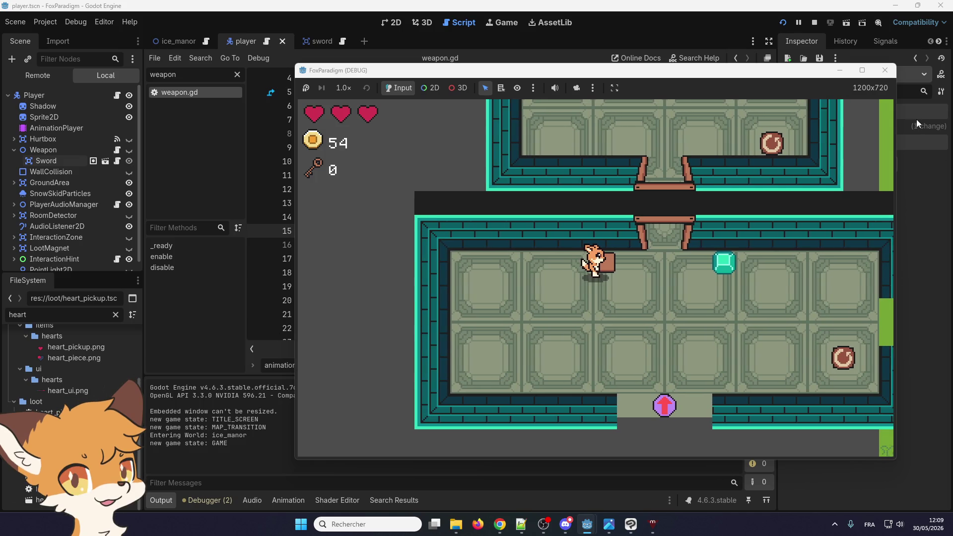
{"action": "left_click", "coordinate": [885, 70]}
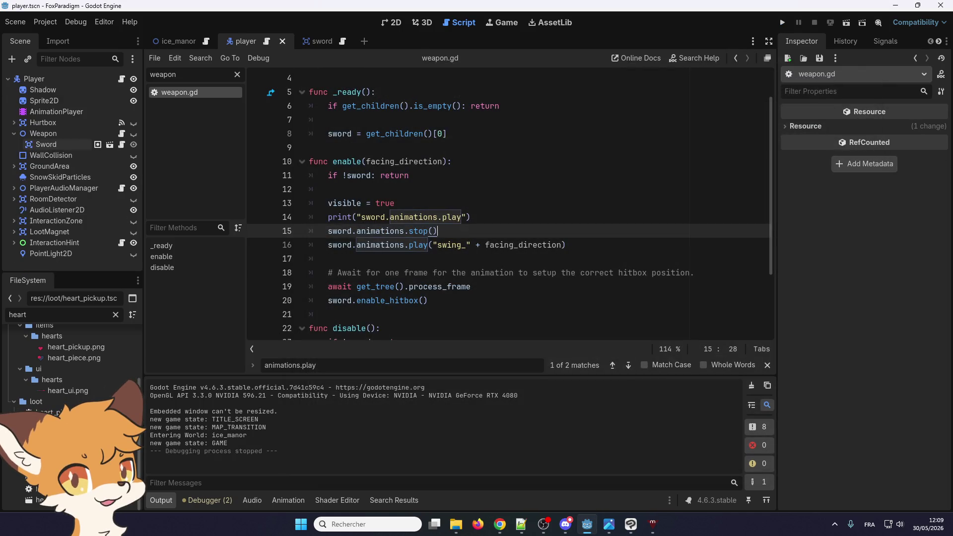
Switch briefly to Chrome and Discord, then show the player scene's fox sprite in the 2D view
{"action": "key", "text": "alt+Tab"}
{"action": "key", "text": "alt+Tab"}
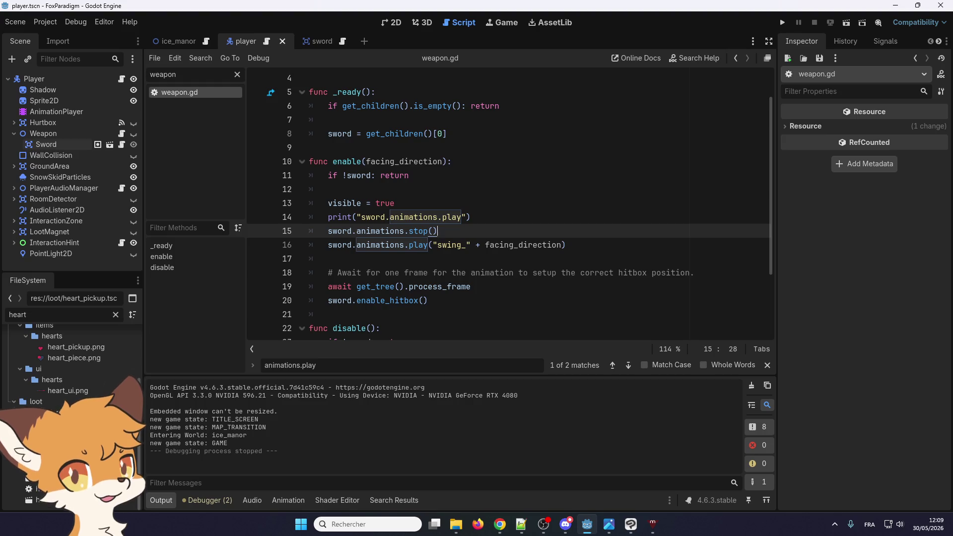
{"action": "key", "text": "alt+Tab"}
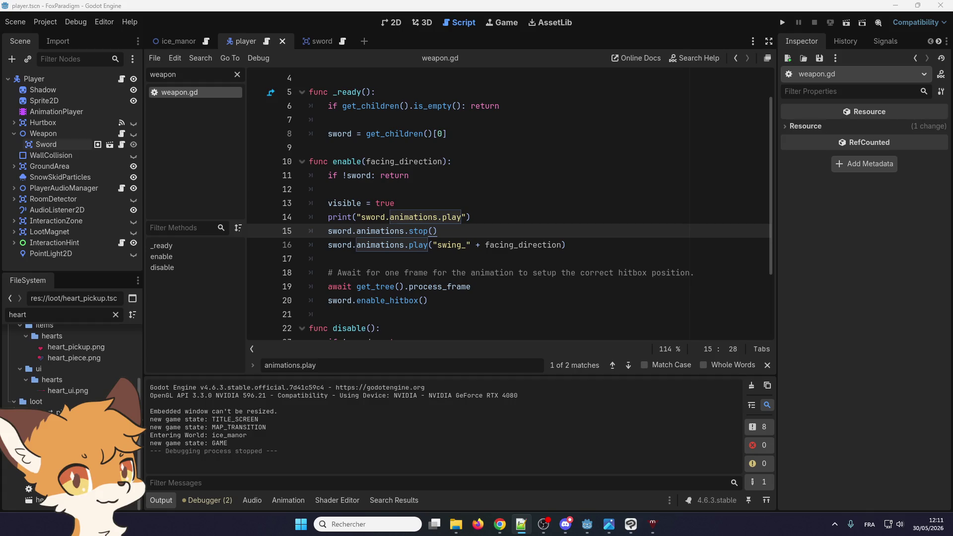
{"action": "key", "text": "alt+Tab"}
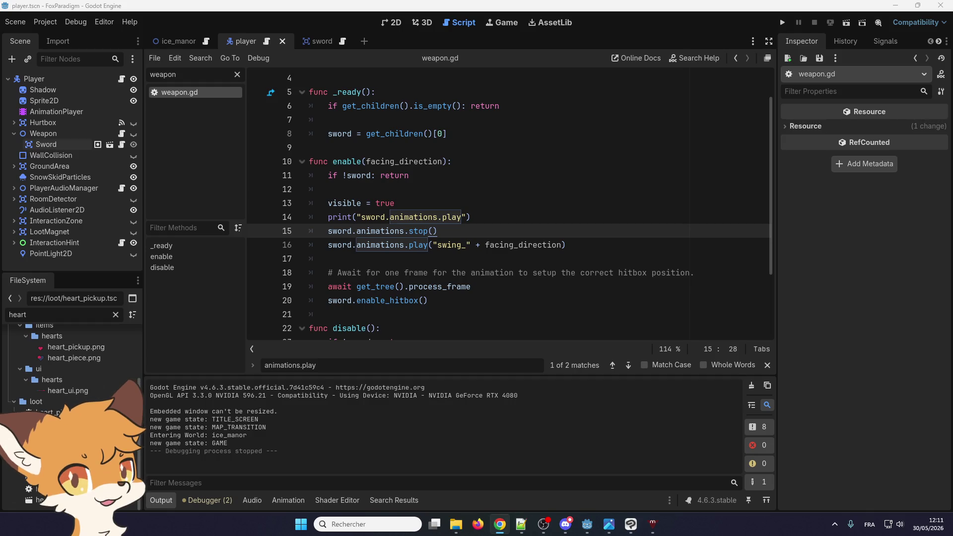
{"action": "key", "text": "alt+Tab"}
{"action": "key", "text": "alt+Tab"}
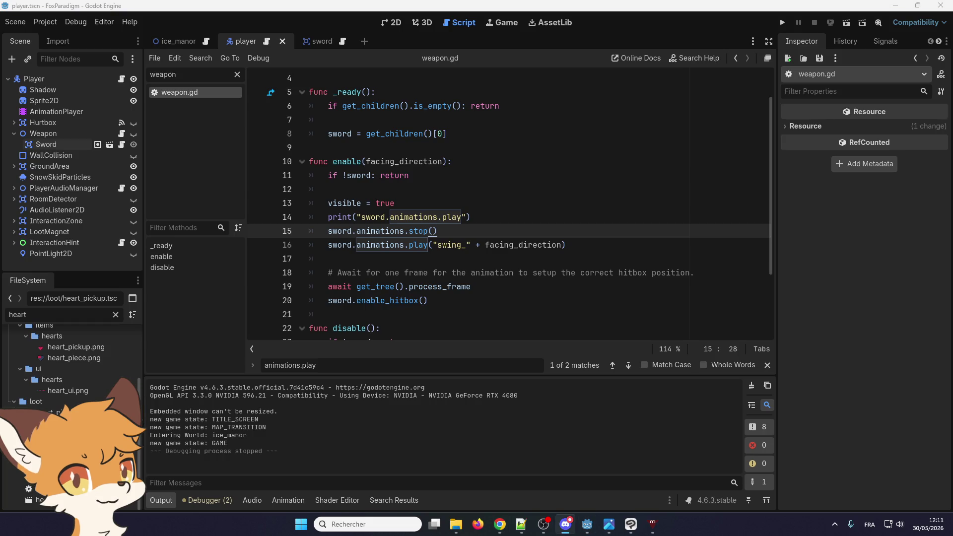
{"action": "key", "text": "alt+Tab"}
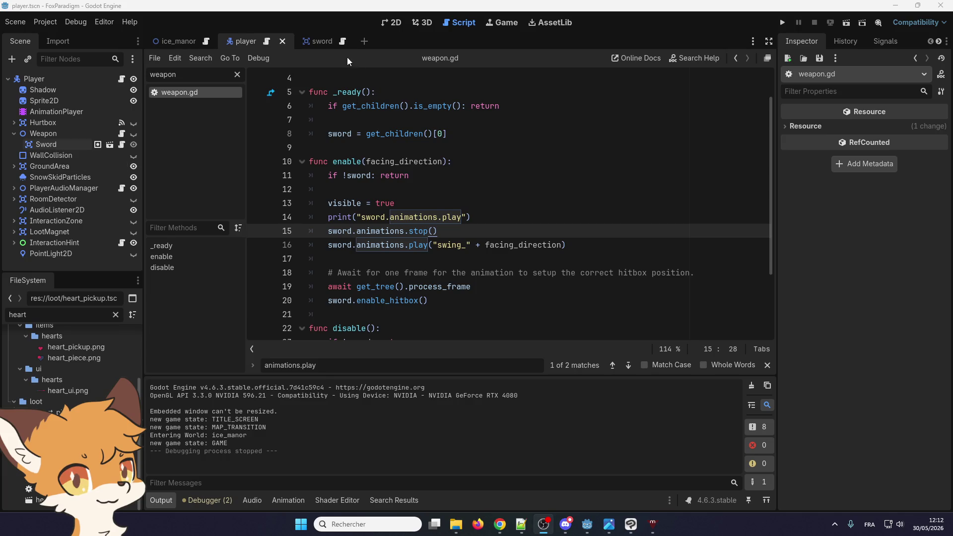
{"action": "left_click", "coordinate": [388, 23]}
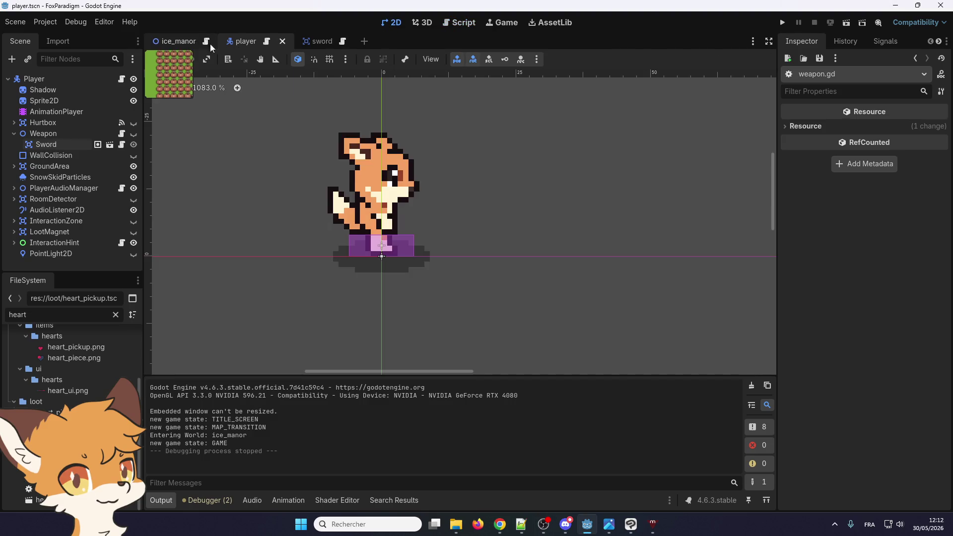
Switch to the ice_manor scene tab to show its grass and pot grids
{"action": "left_click", "coordinate": [190, 43]}
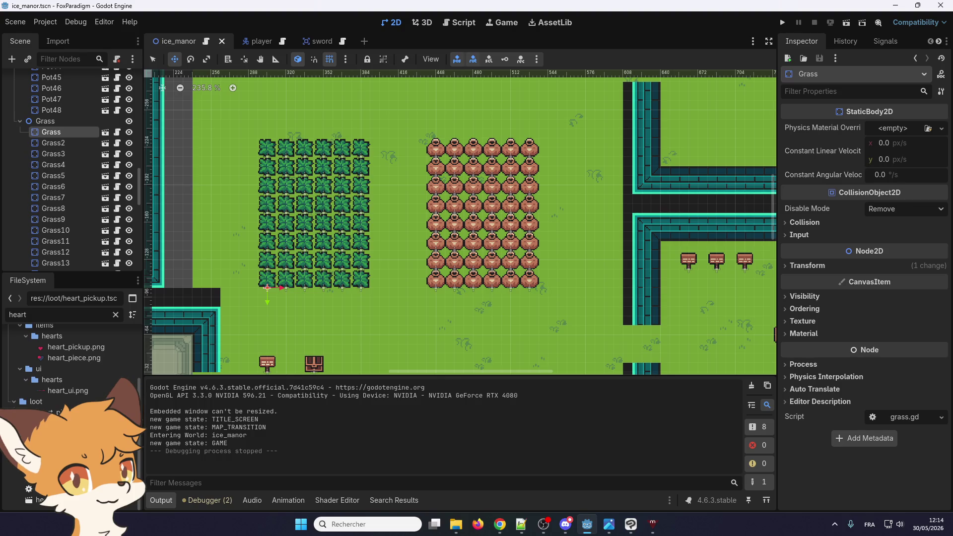
{"action": "key", "text": "alt+Tab"}
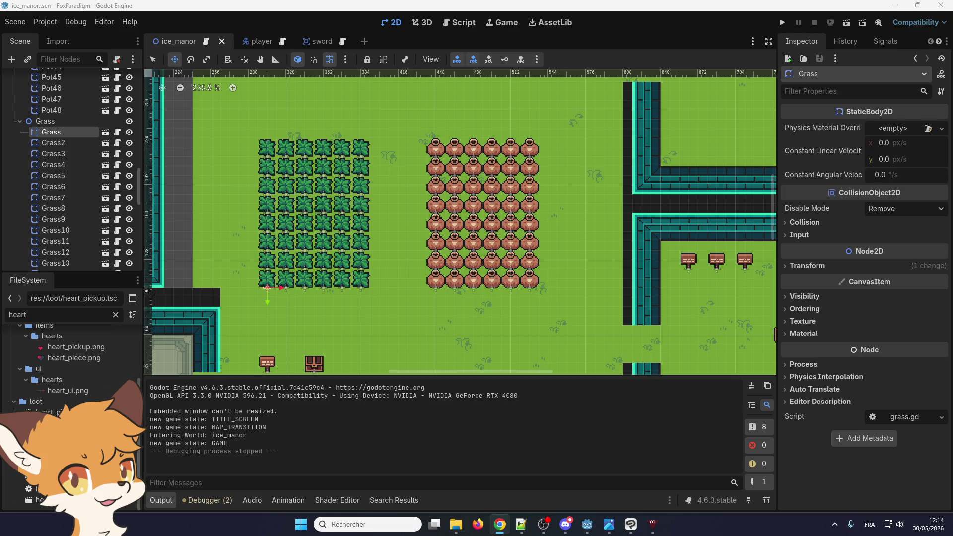
{"action": "key", "text": "alt+Tab"}
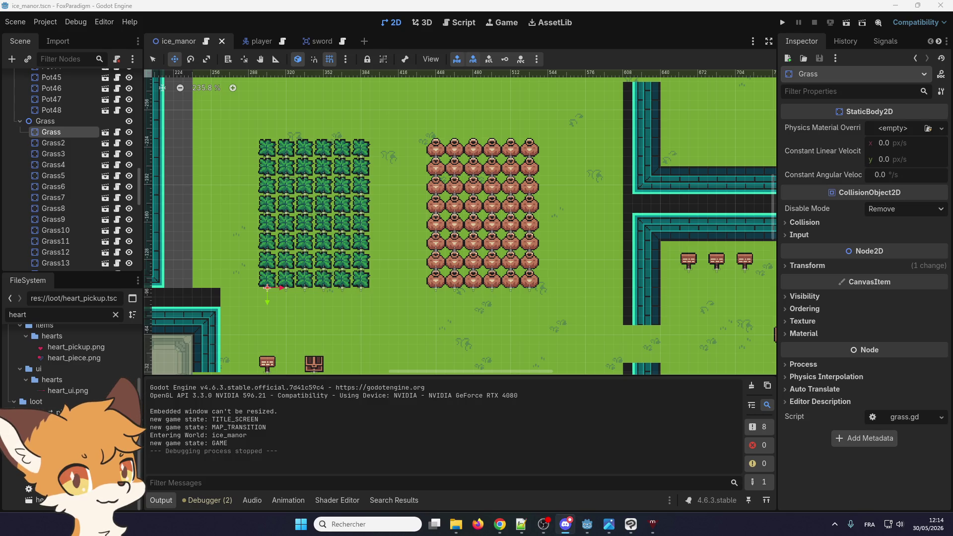
{"action": "key", "text": "alt+Tab"}
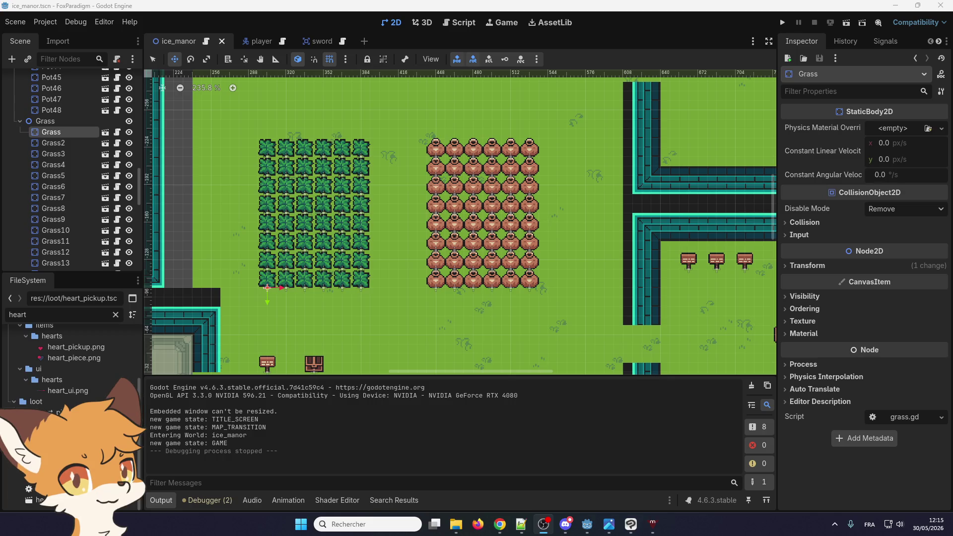
{"action": "key", "text": "alt+Tab"}
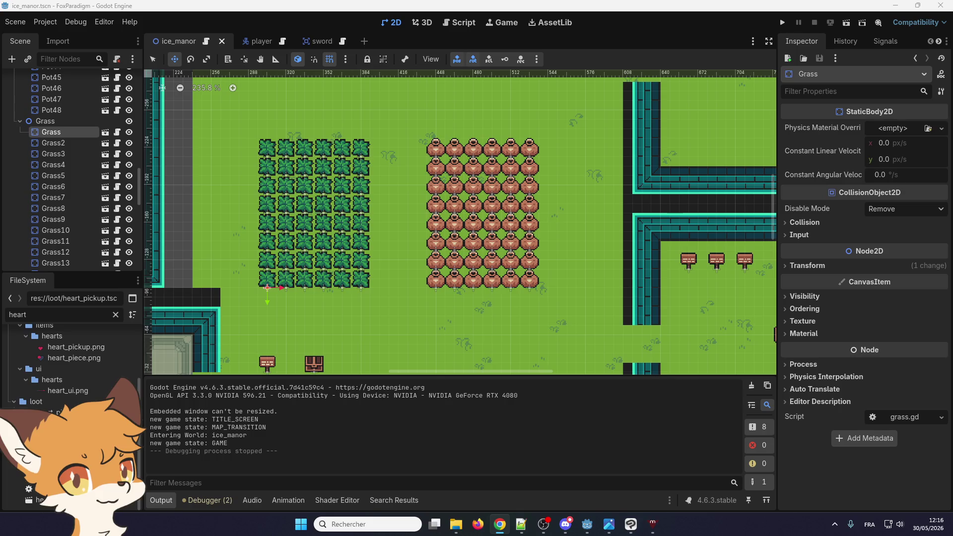
{"action": "key", "text": "alt+Tab"}
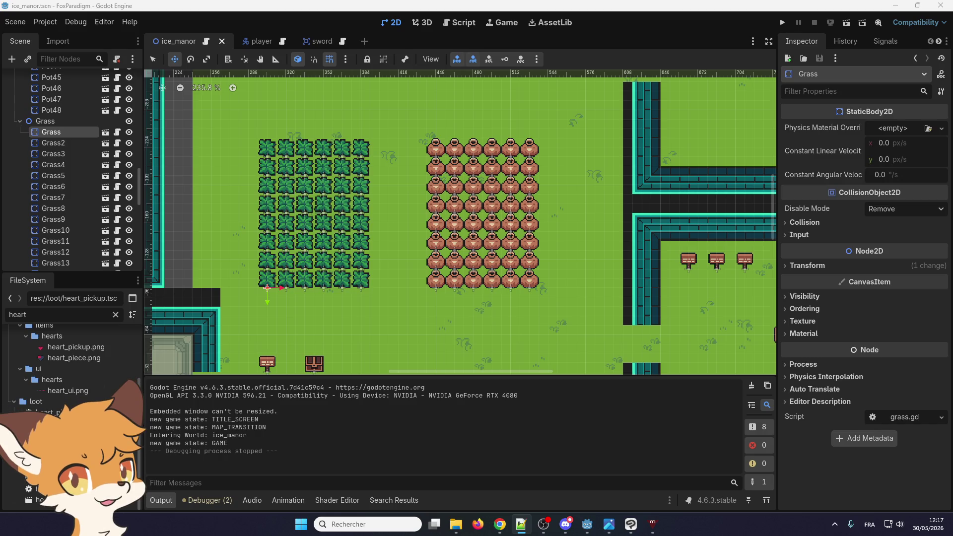
{"action": "key", "text": "alt+Tab"}
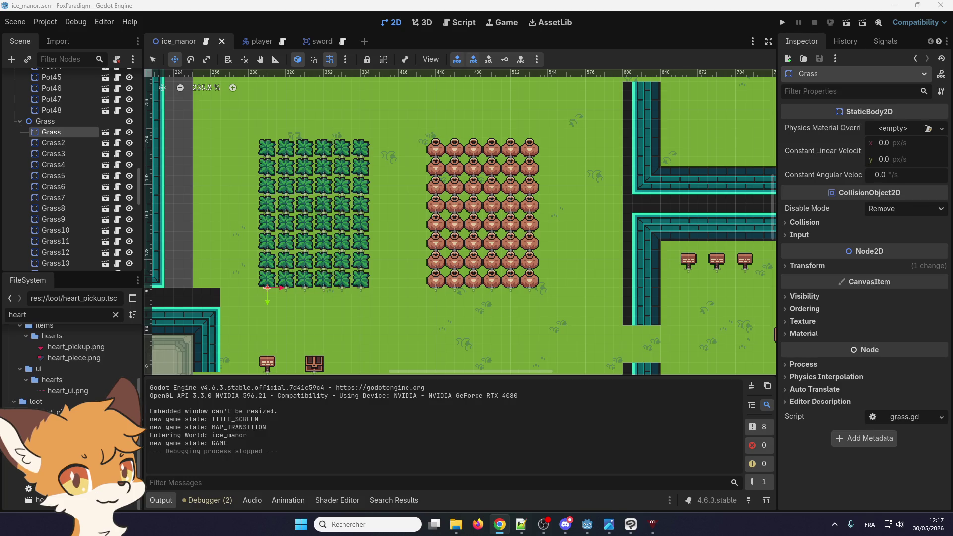
{"action": "key", "text": "alt+Tab"}
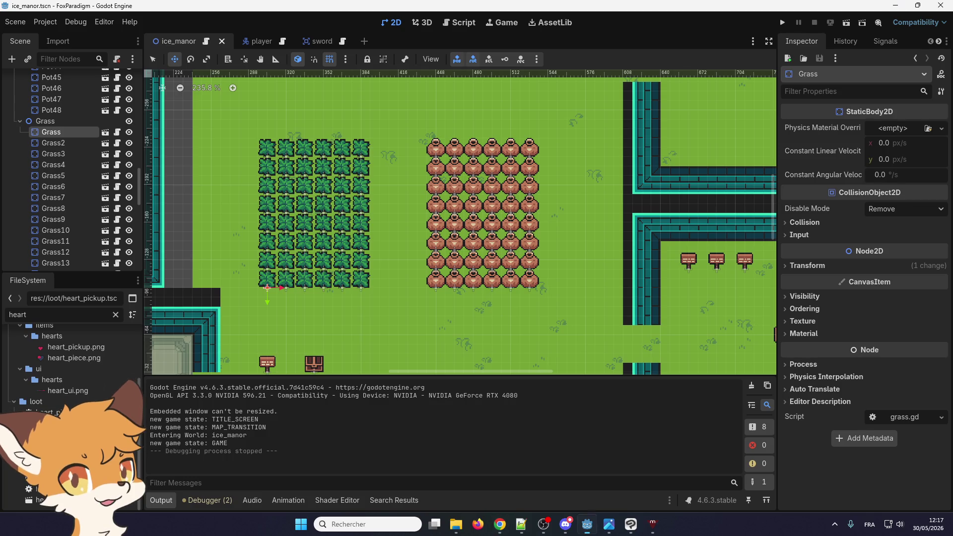
{"action": "key", "text": "alt+Tab"}
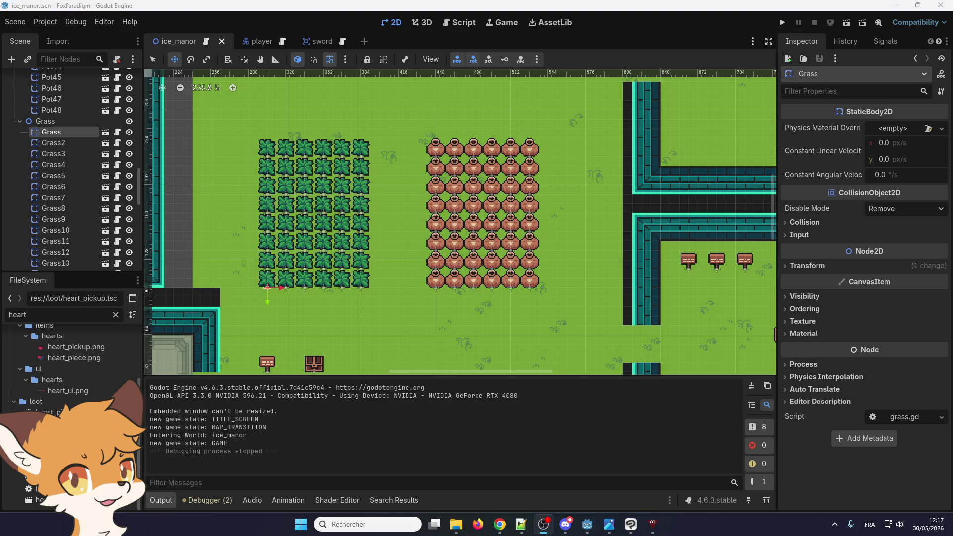